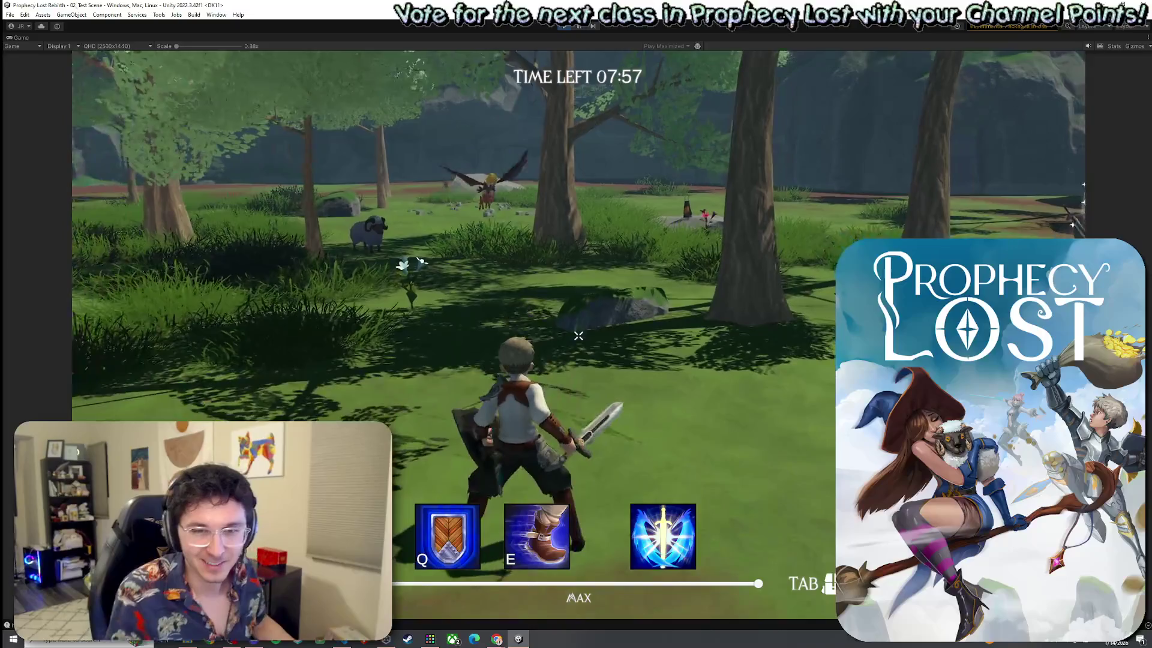
# Run the knight around the wooden platform, swing the sword once, then stop the playtest.
pyautogui.press('w')
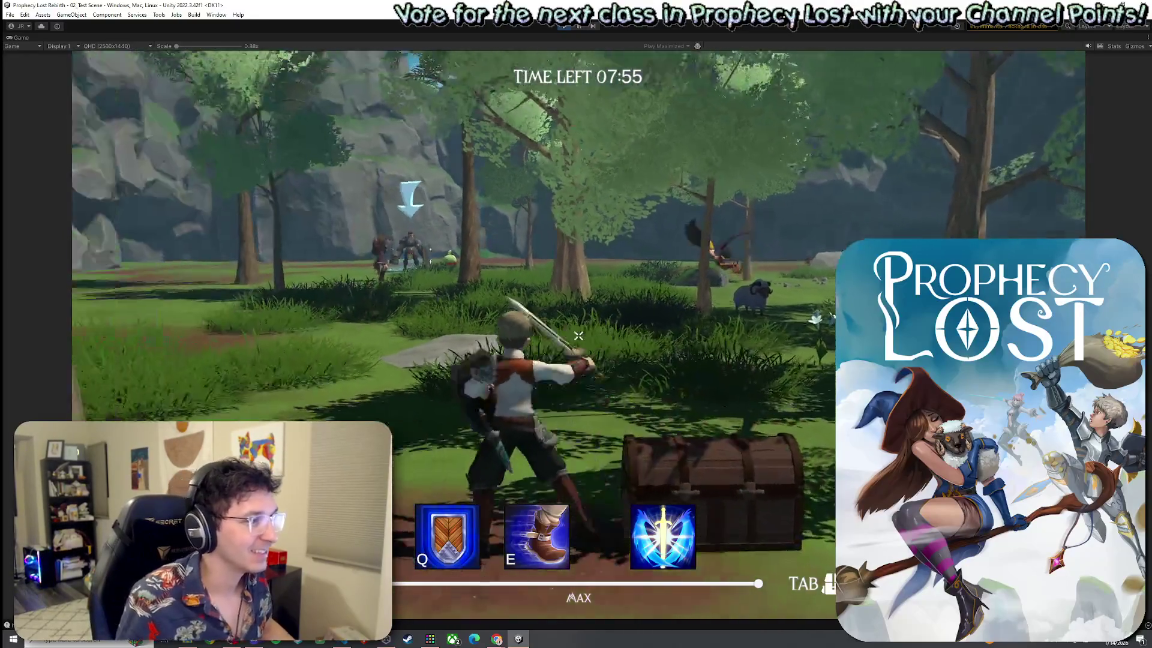
pyautogui.press('w')
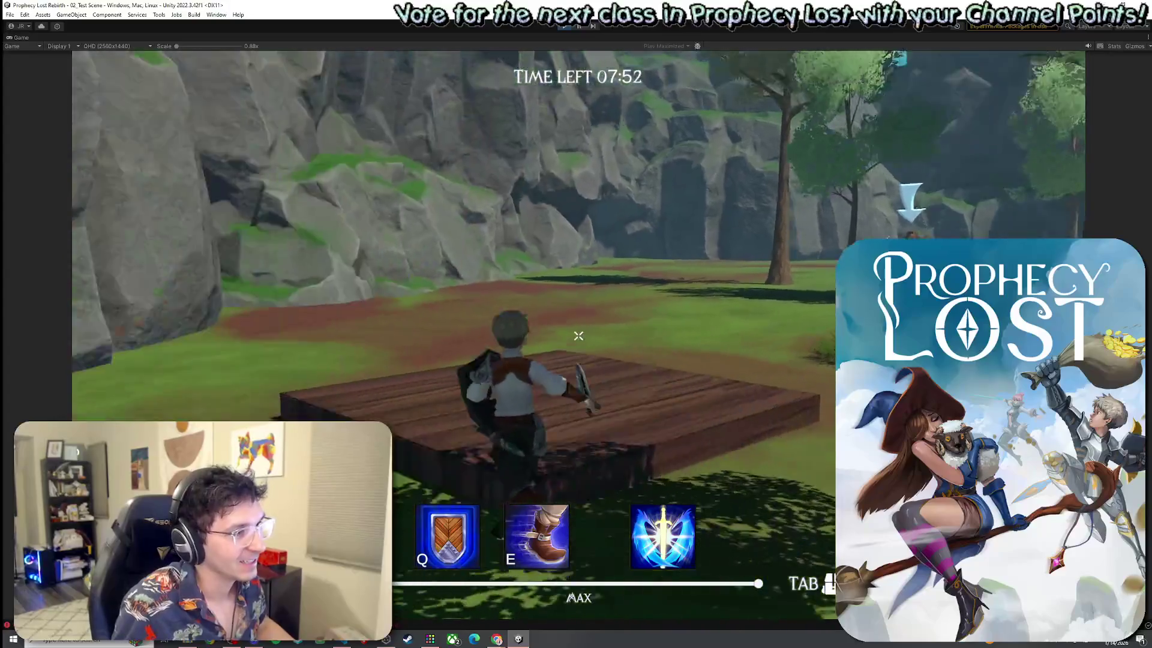
pyautogui.press('w')
pyautogui.click(578, 336)
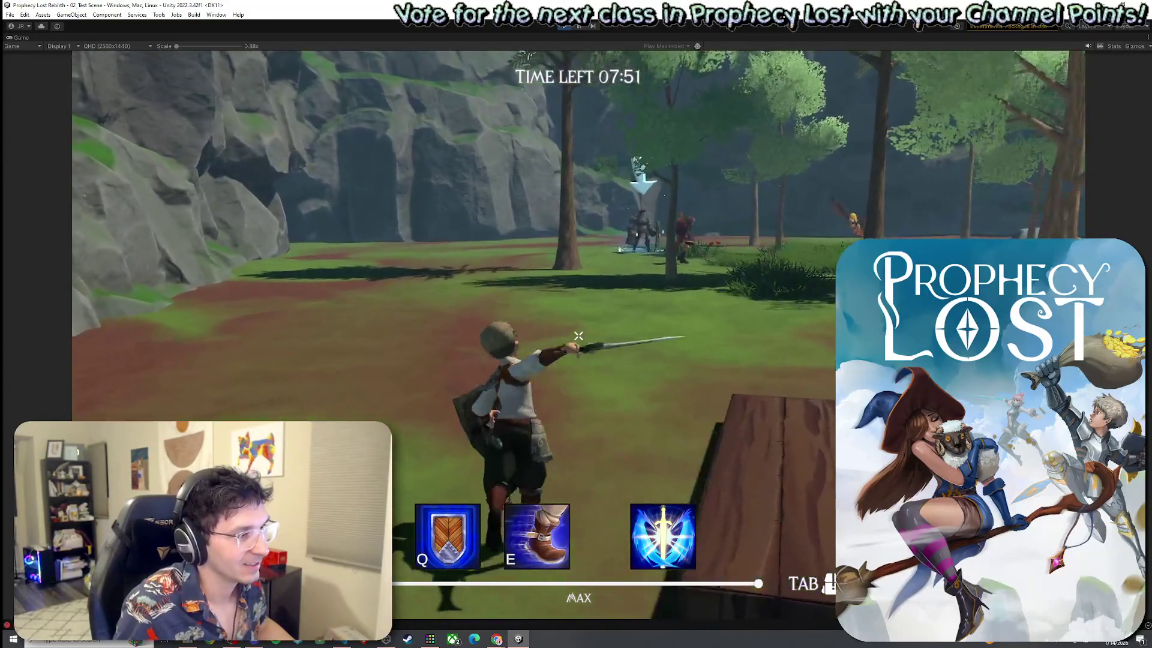
pyautogui.press('w')
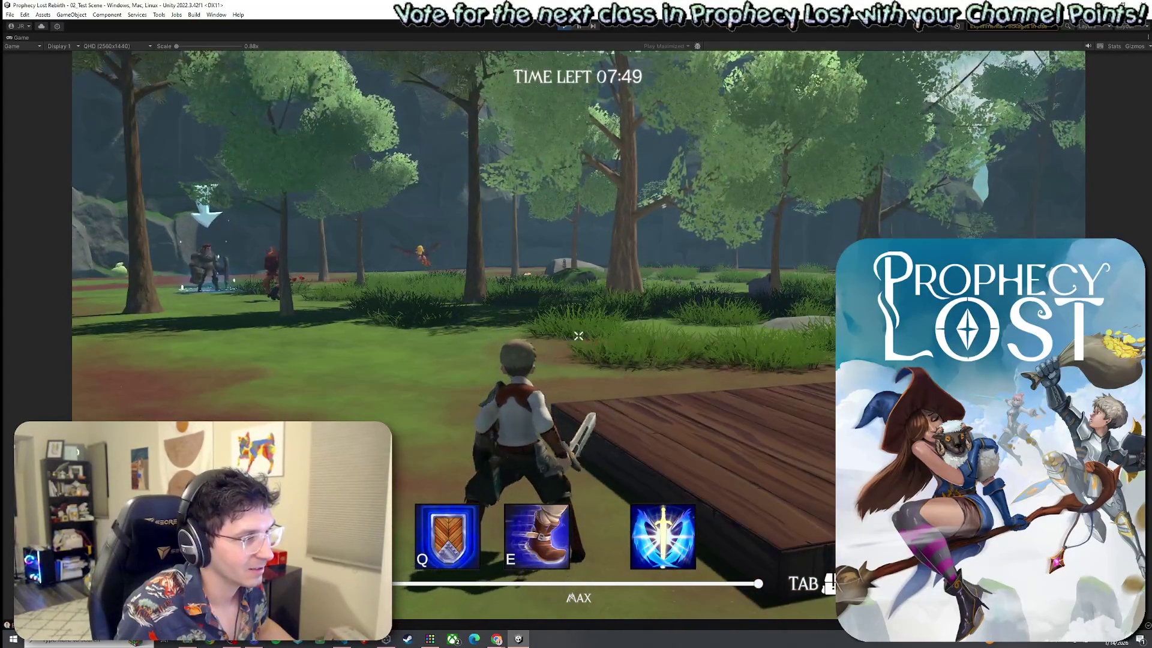
pyautogui.click(564, 26)
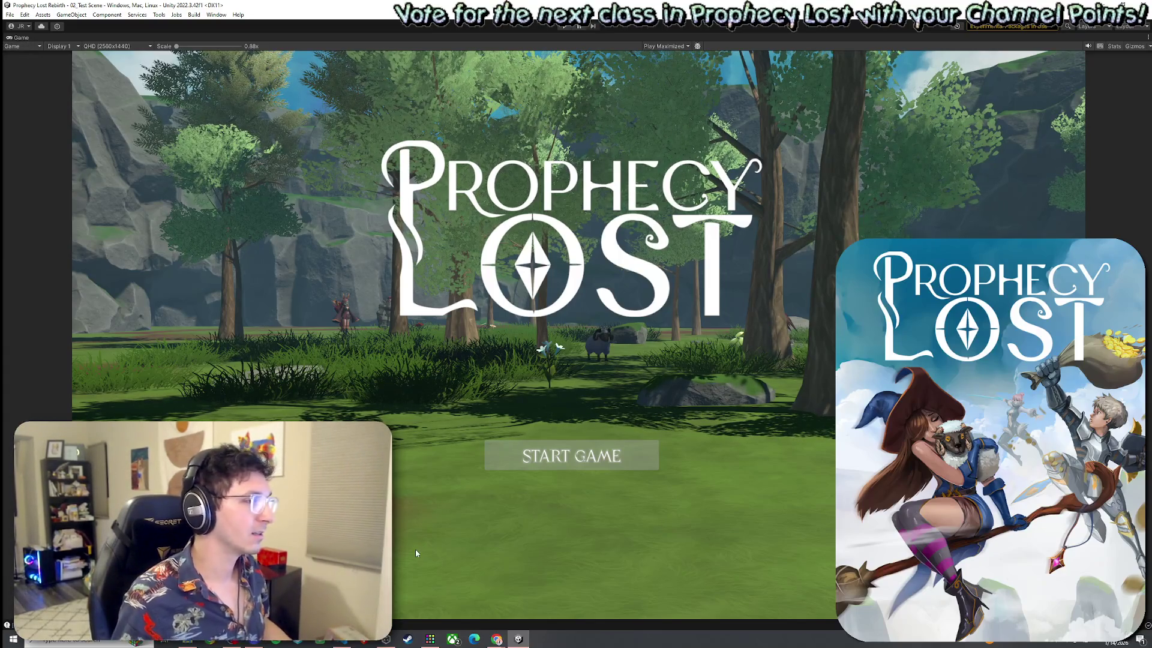
# Exit play mode with Ctrl+P and dismiss the File menu without choosing anything.
pyautogui.hotkey('ctrl', 'p')
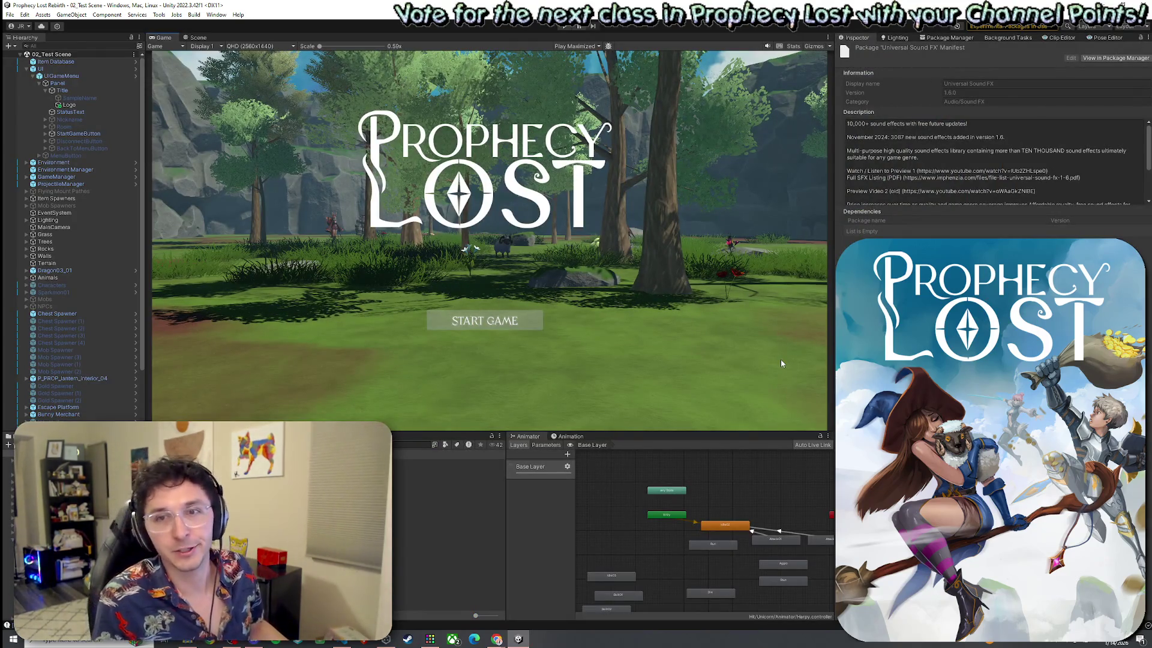
pyautogui.click(15, 16)
pyautogui.press('Escape')
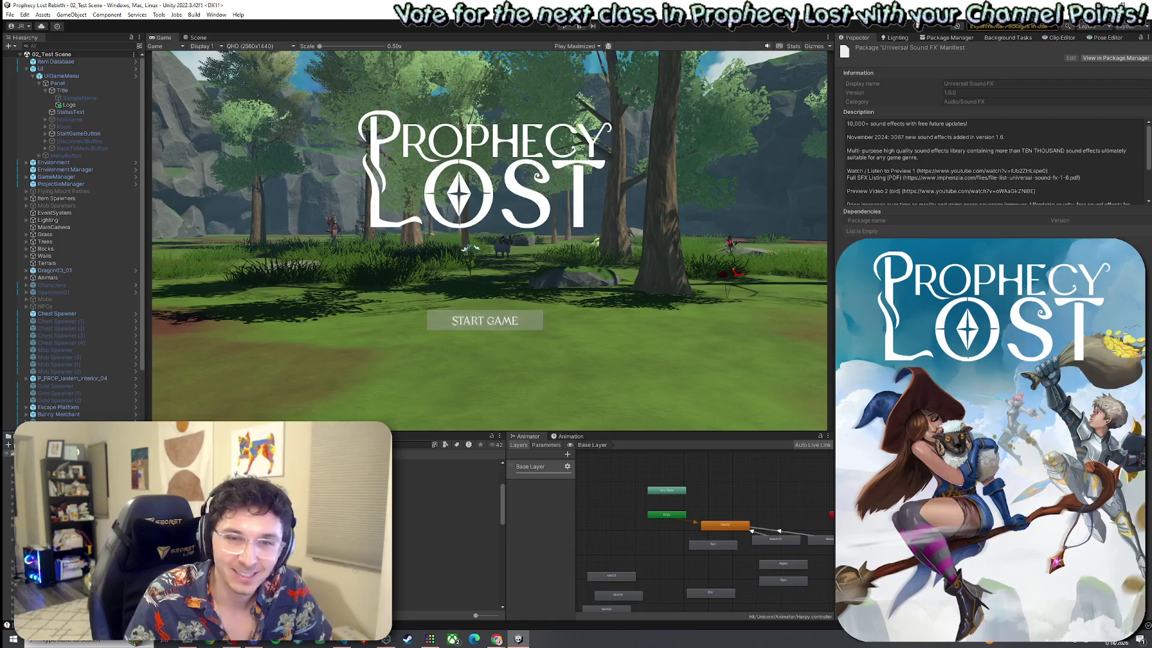
# Browse the Hack and Slash Sound Library and Flying_Merchant_Ship assets in the Project panel.
pyautogui.scroll(-2, 447, 534)
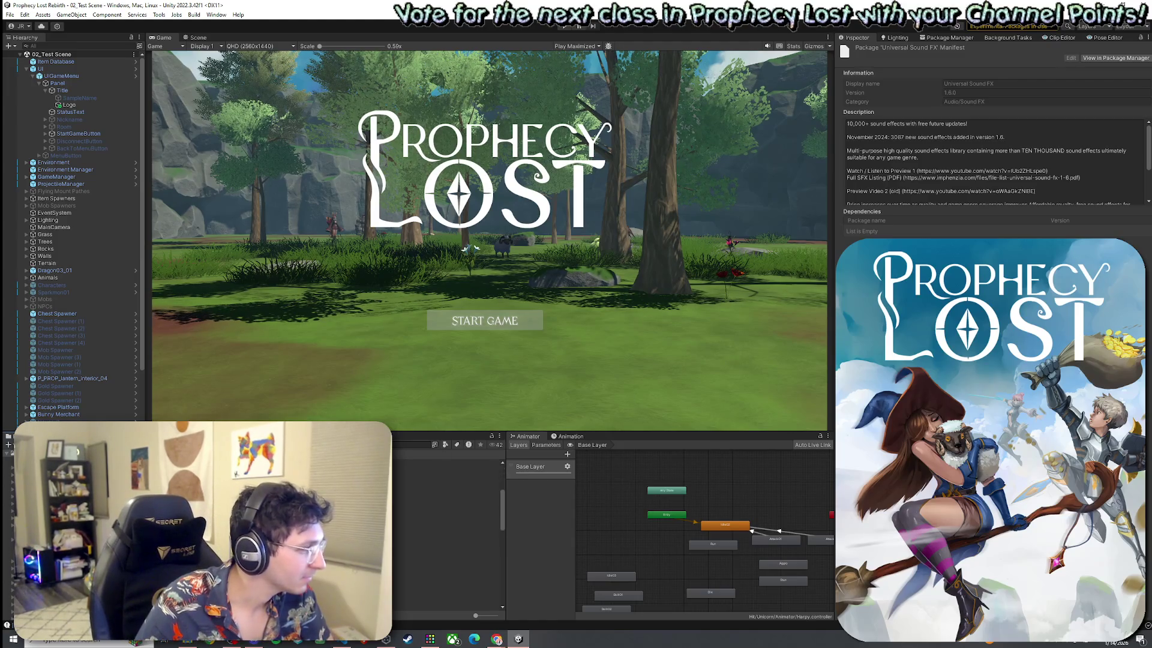
pyautogui.click(447, 498)
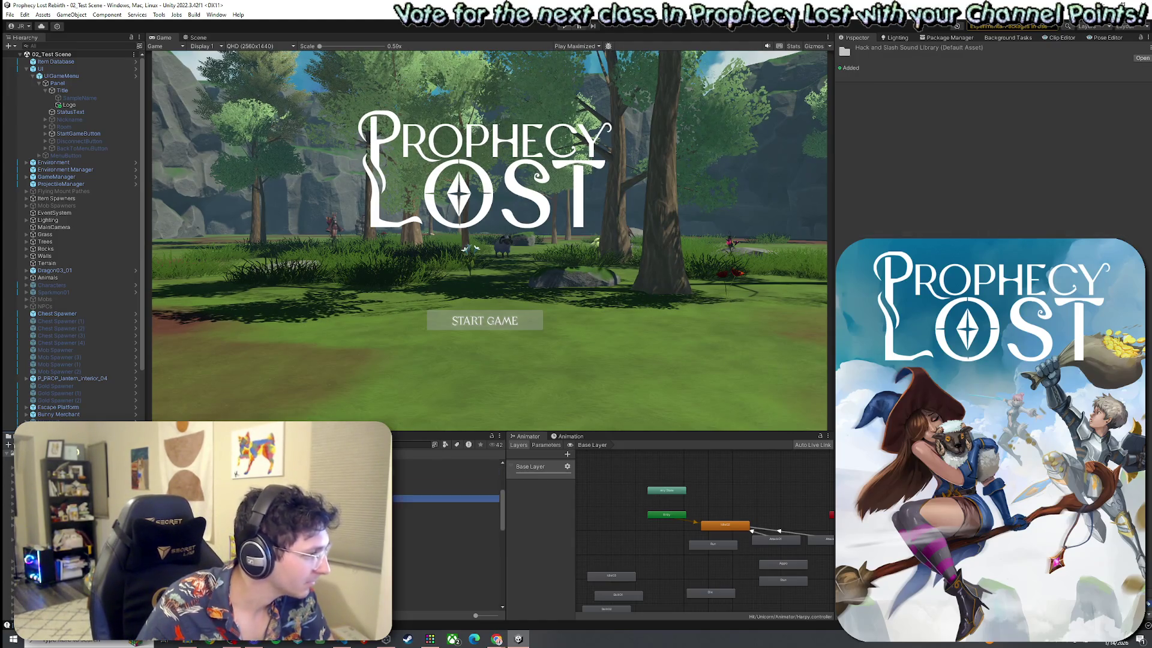
pyautogui.scroll(3, 447, 528)
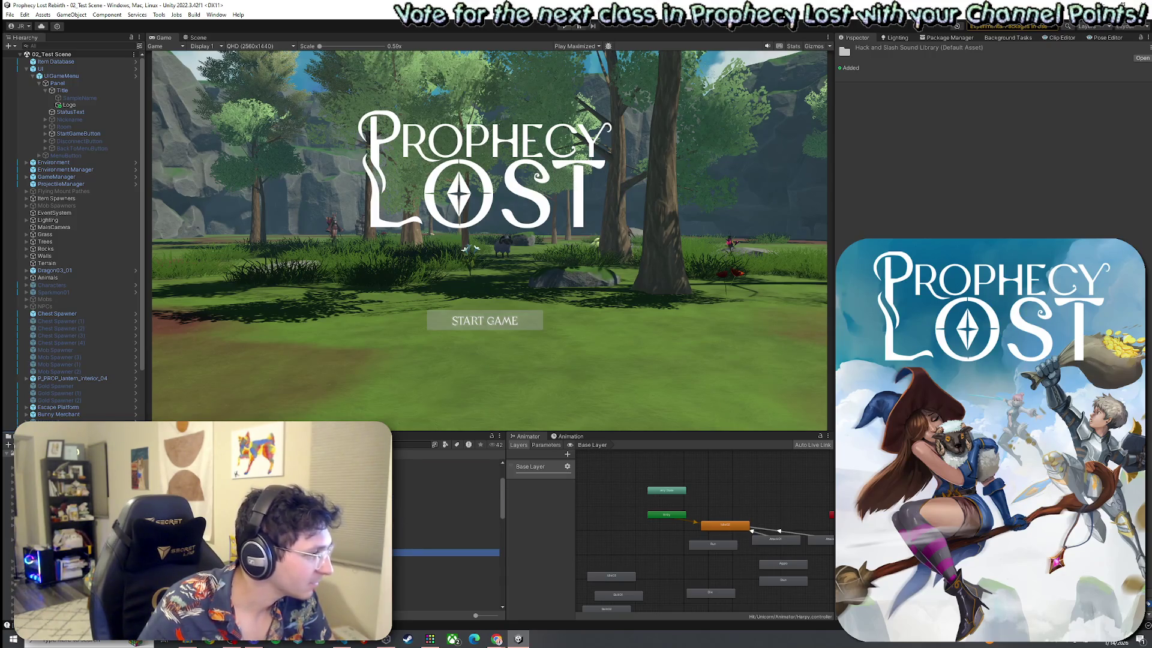
pyautogui.click(447, 545)
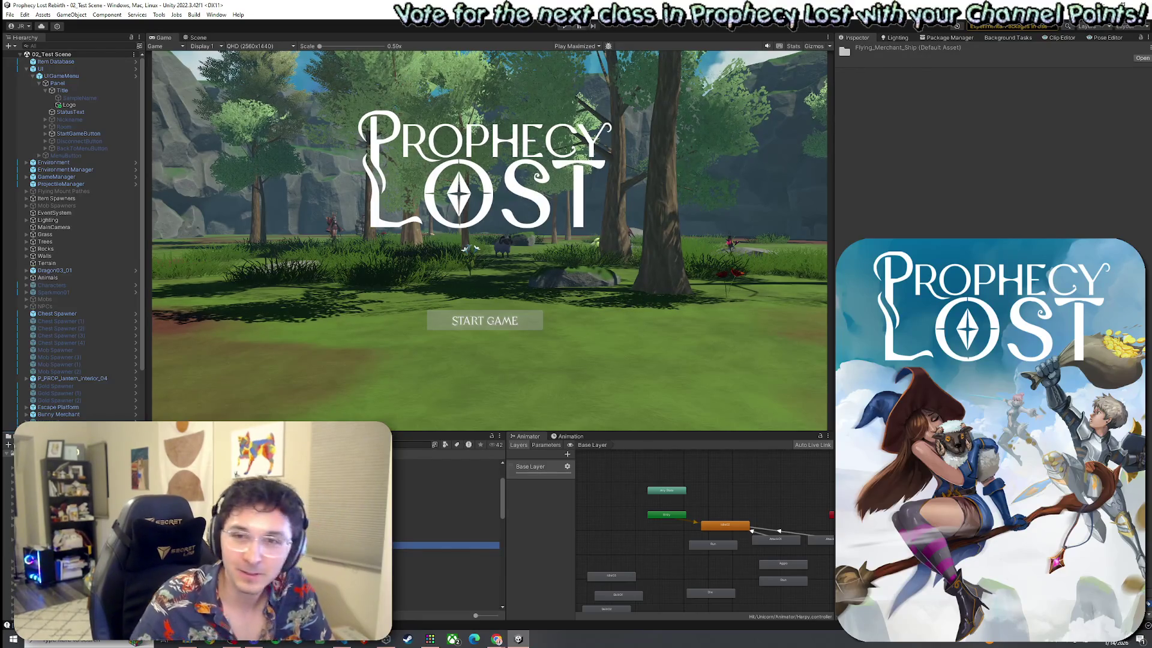
# Search the project assets and open Player.cs in VS Code.
pyautogui.hotkey('ctrl', 'f')
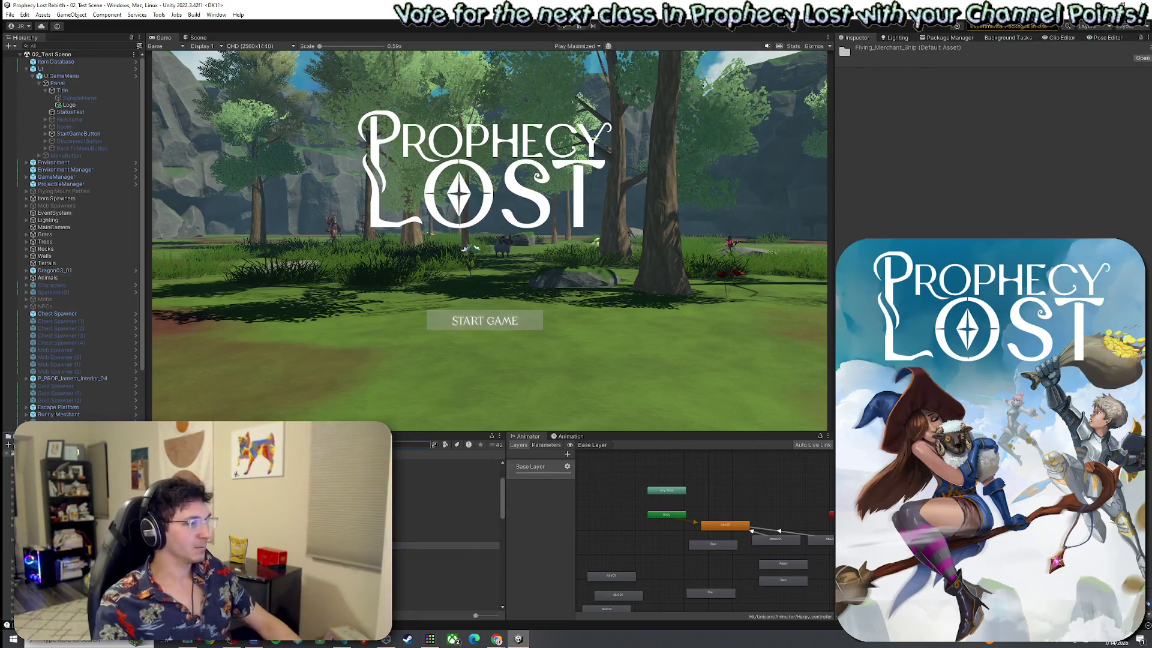
pyautogui.write('f')
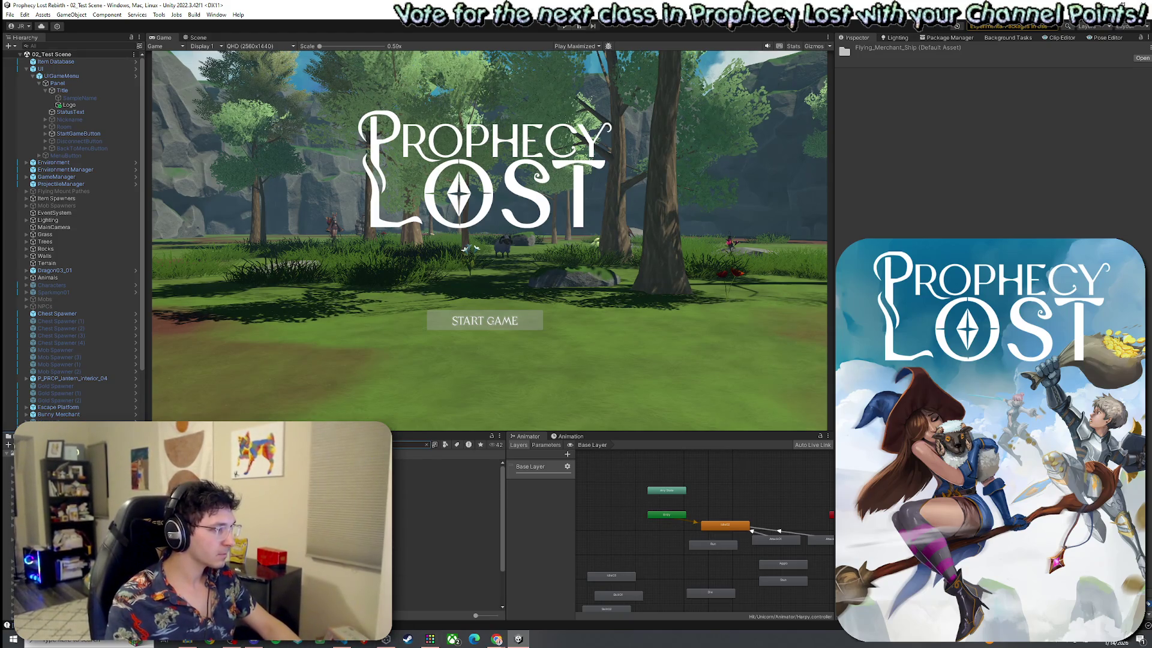
pyautogui.doubleClick(444, 491)
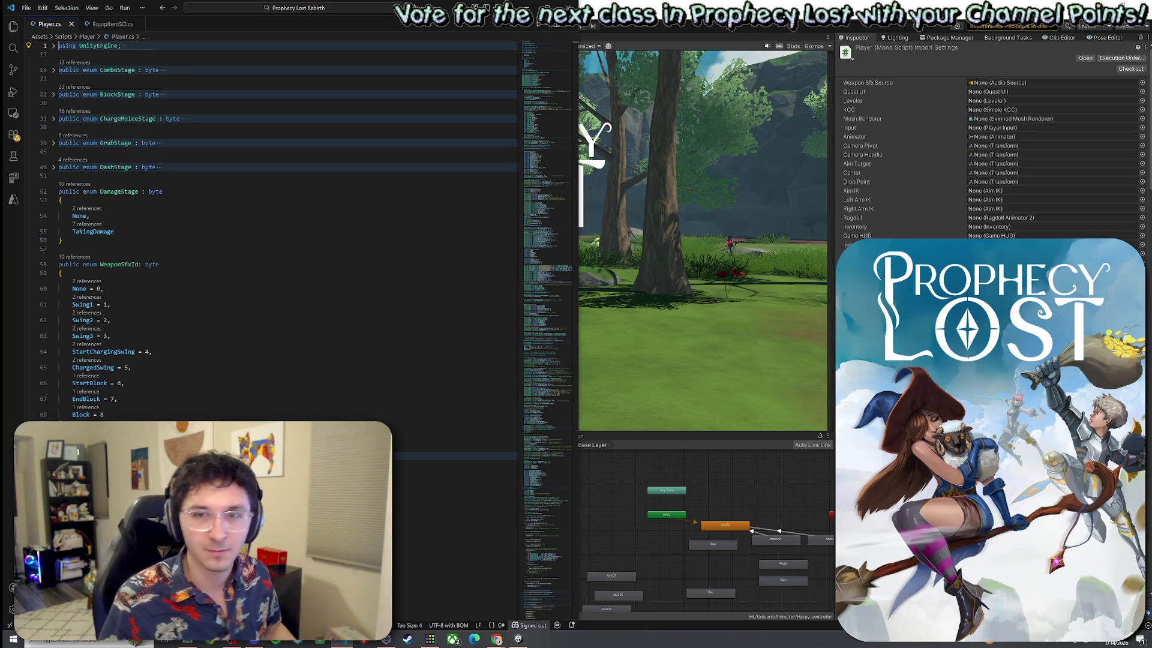
# Find all references to WeaponSfxId.EndBlock and jump to its usage on line 684.
pyautogui.scroll(-5, 210, 330)
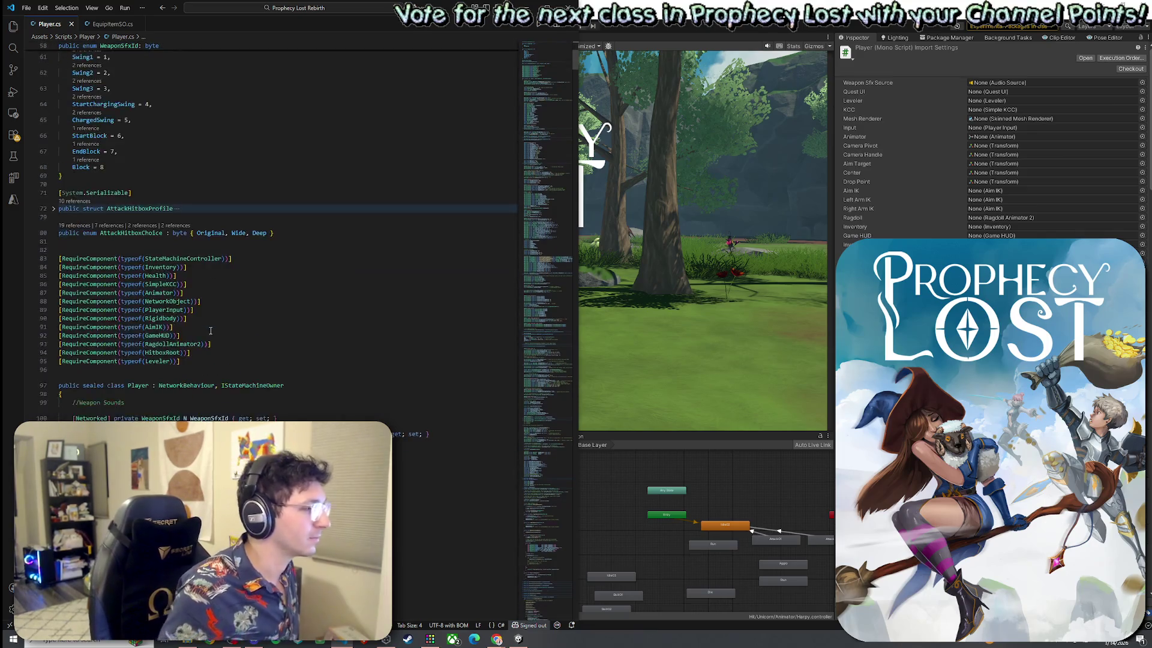
pyautogui.scroll(2, 210, 330)
pyautogui.click(93, 241)
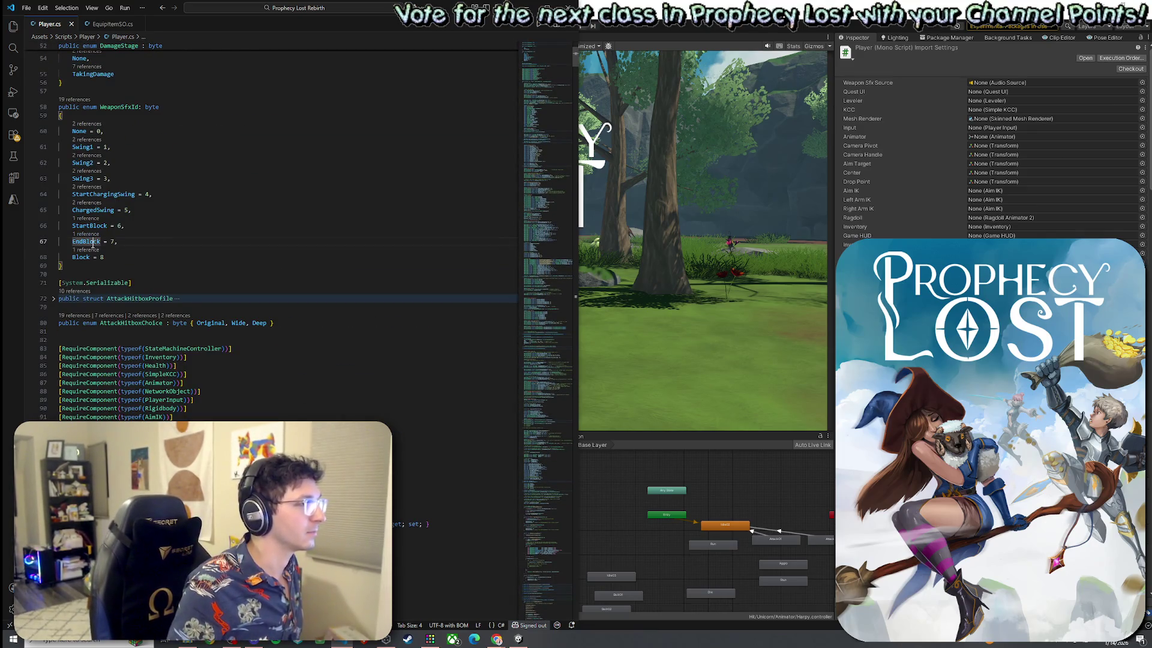
pyautogui.scroll(3, 88, 387)
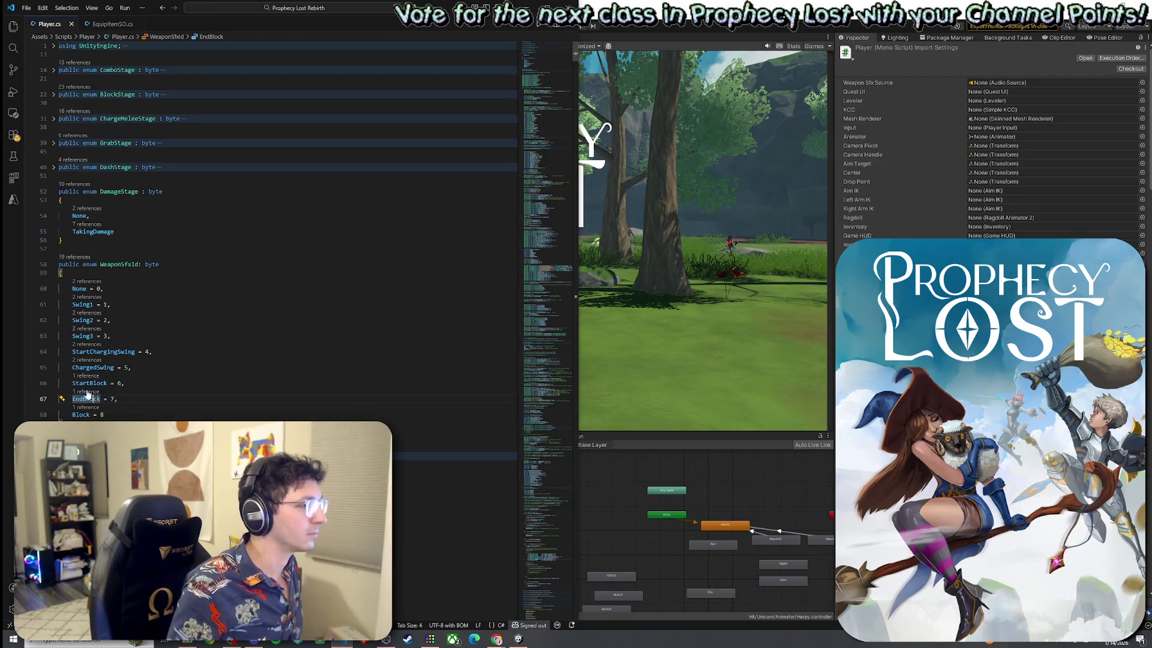
pyautogui.rightClick(87, 397)
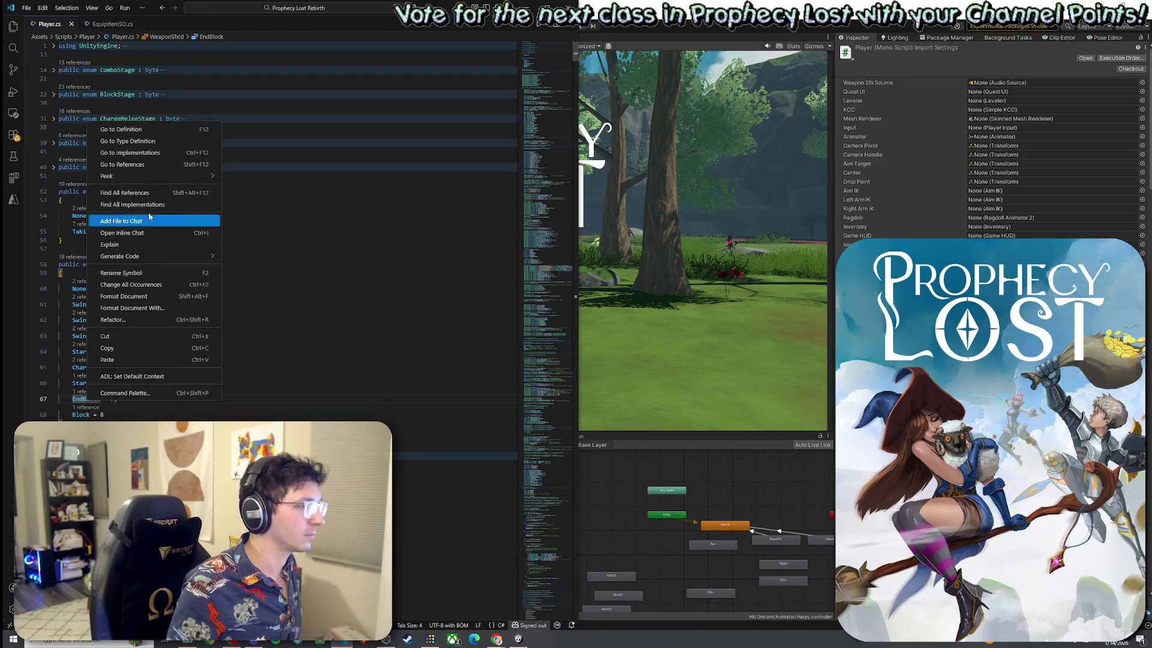
pyautogui.click(150, 192)
pyautogui.click(80, 67)
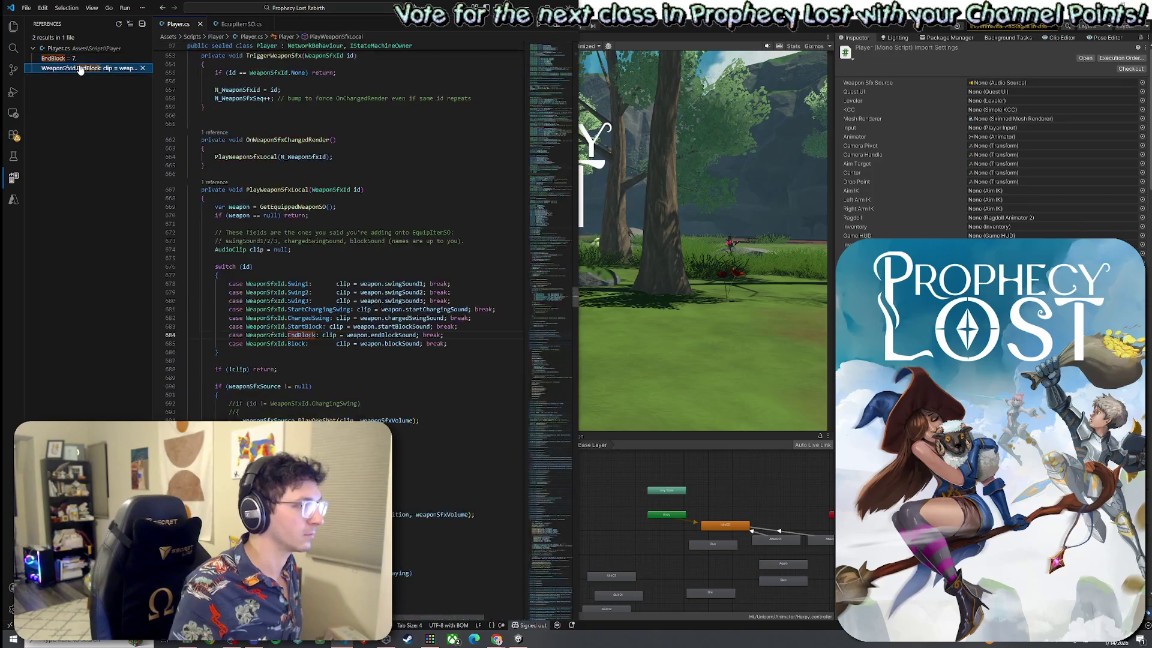
# Review the swing cases and sound fields (endBlockSound, chargedSwingSound, swingSound1) in PlayWeaponSfxLocal.
pyautogui.click(303, 309)
pyautogui.click(307, 320)
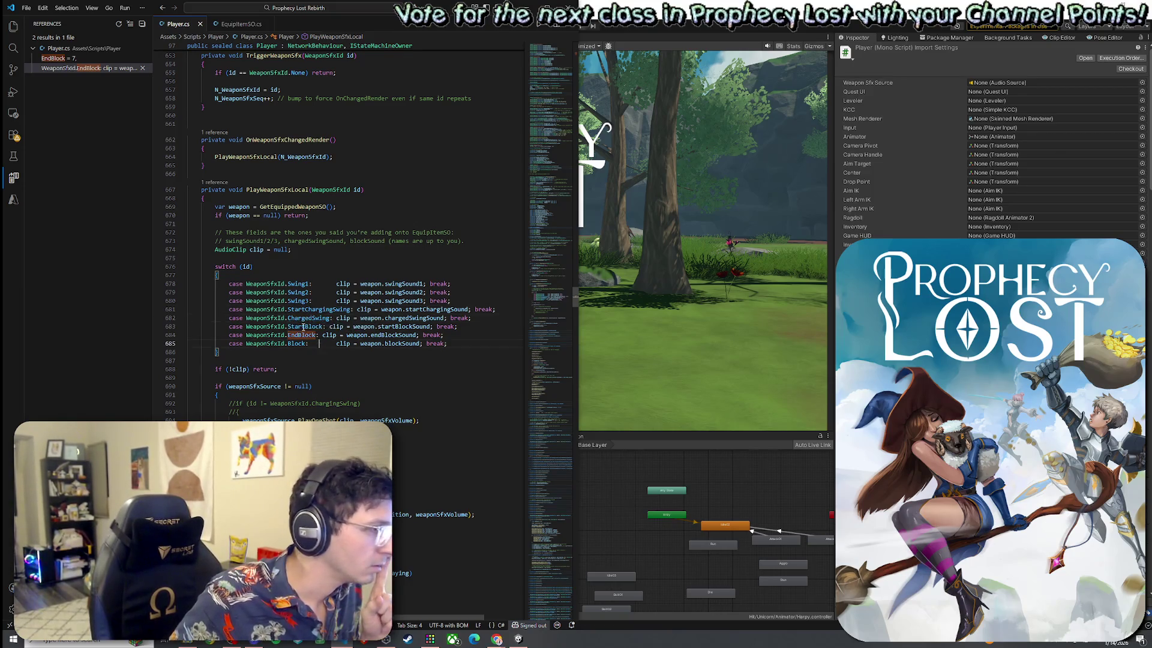
pyautogui.click(370, 344)
pyautogui.click(396, 335)
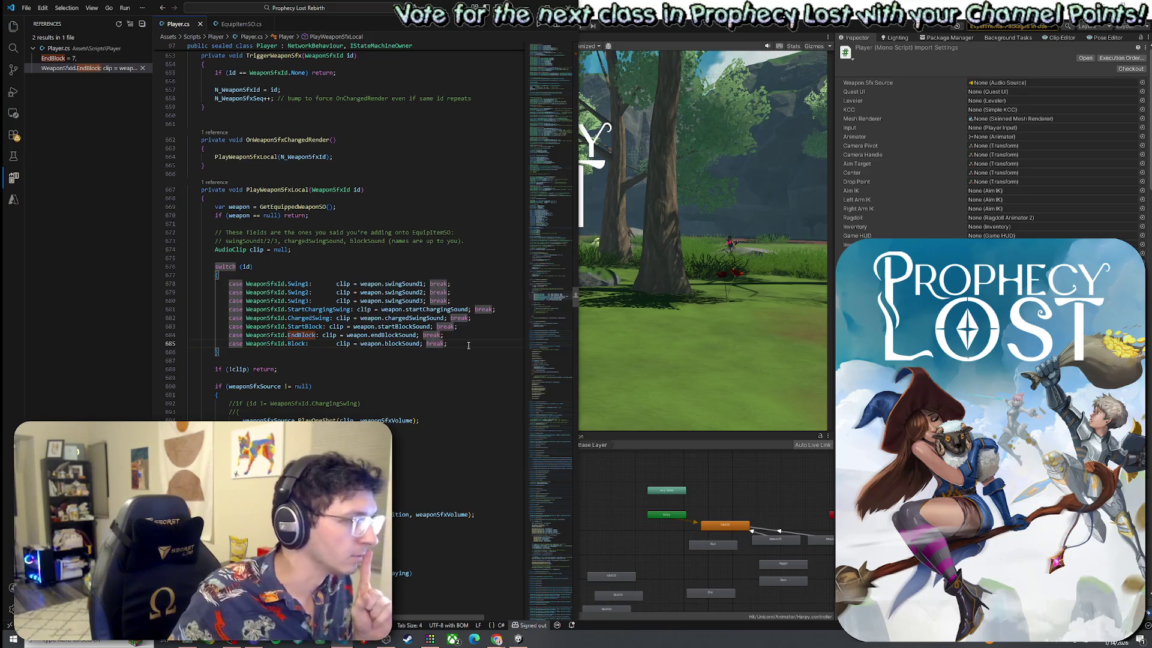
pyautogui.click(414, 318)
pyautogui.click(425, 309)
pyautogui.click(400, 284)
pyautogui.scroll(-4, 362, 416)
pyautogui.scroll(-3, 362, 416)
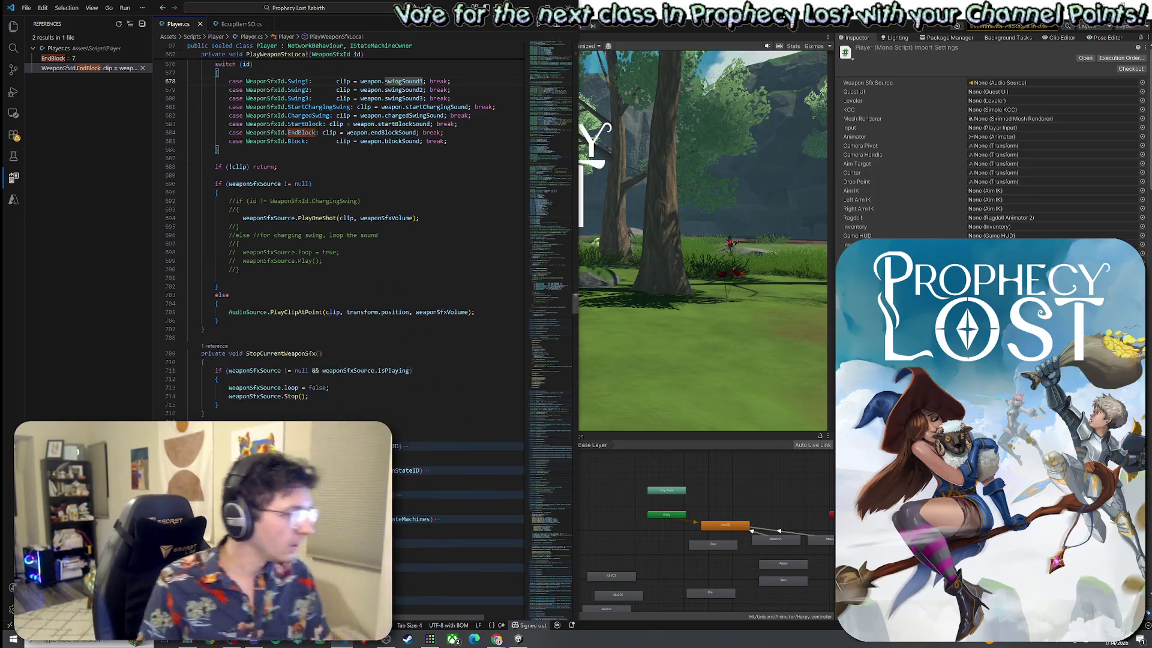
pyautogui.moveTo(549, 306)
pyautogui.mouseDown()
pyautogui.moveTo(550, 45)
pyautogui.moveTo(566, 154)
pyautogui.mouseUp()
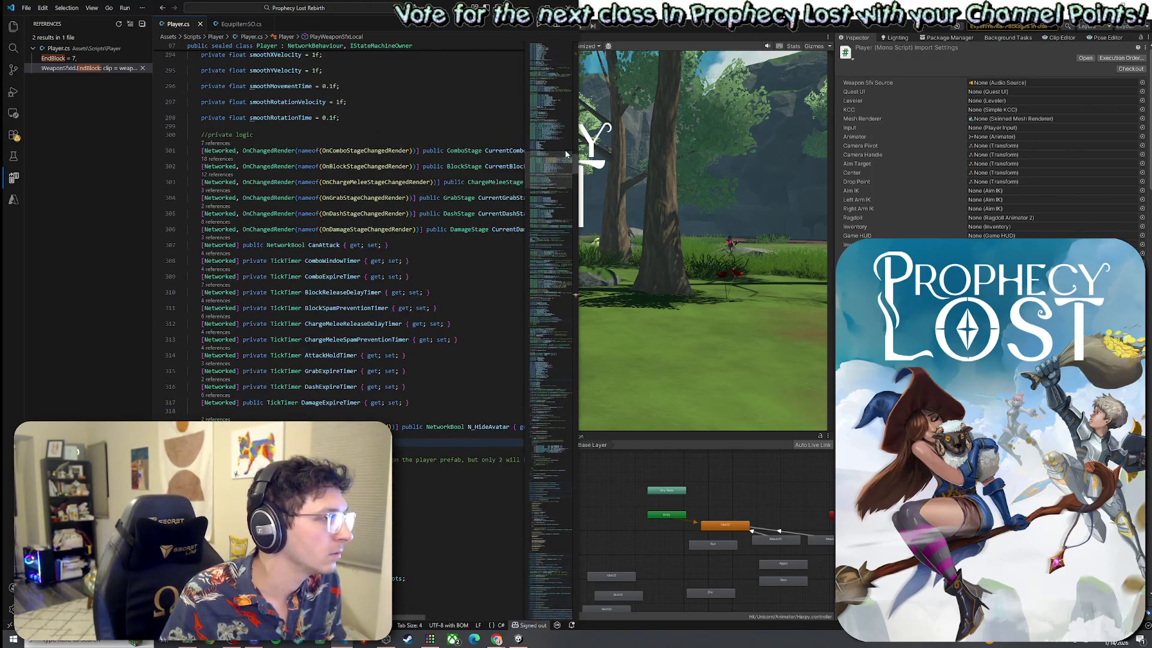
# Go to the OnBlockStageChangedRender definition, copy the TriggerWeaponSfx line, and start a line in StartBlock.
pyautogui.rightClick(354, 169)
pyautogui.click(360, 176)
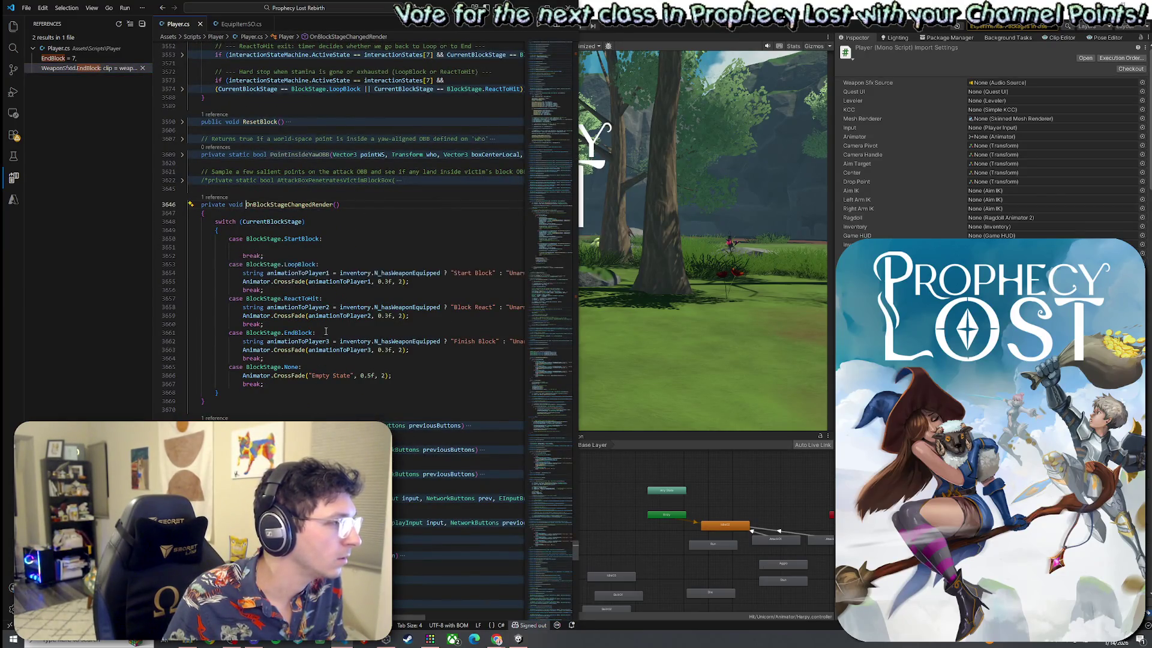
pyautogui.scroll(20, 315, 315)
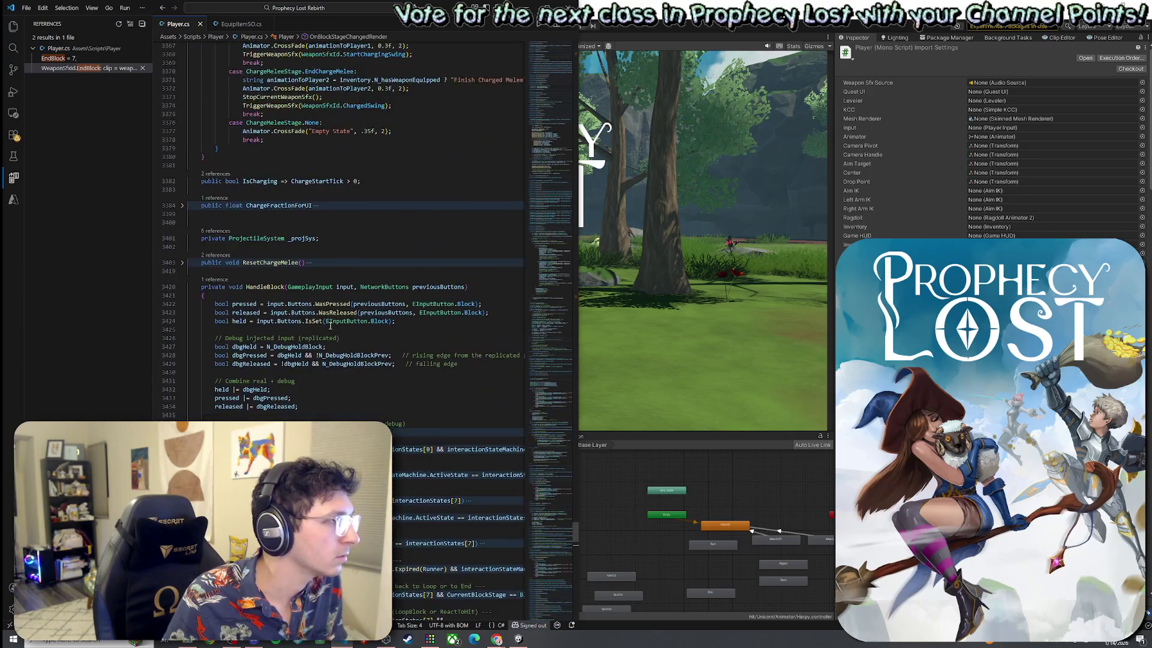
pyautogui.scroll(4, 330, 325)
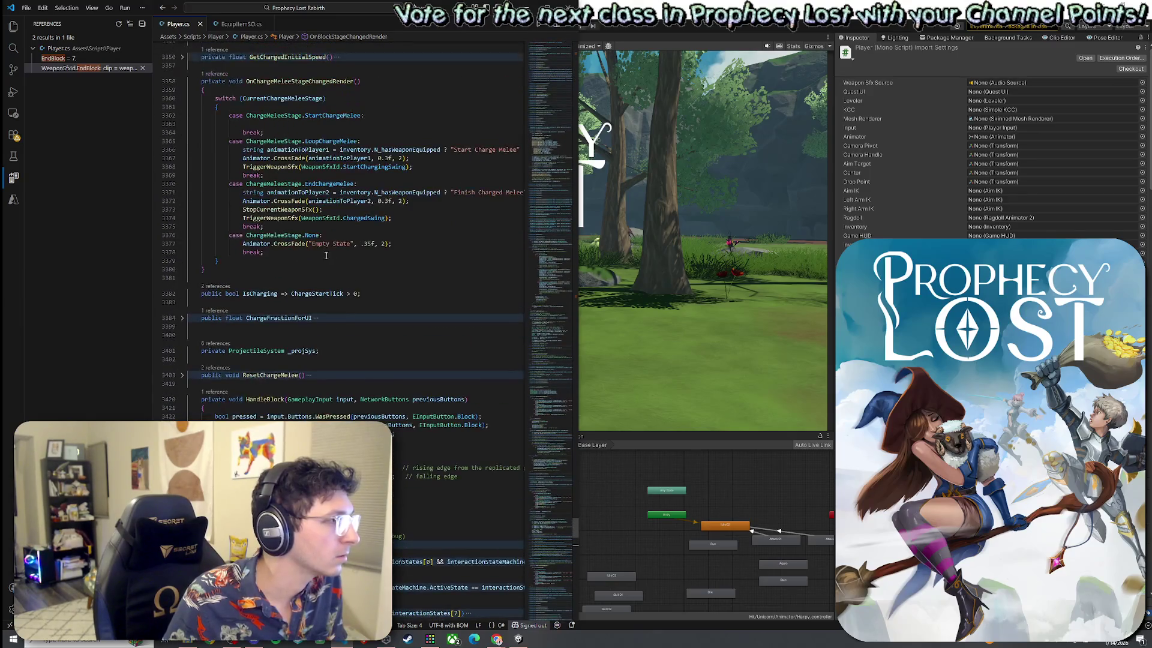
pyautogui.moveTo(391, 217); pyautogui.dragTo(243, 217)
pyautogui.hotkey('ctrl', 'c')
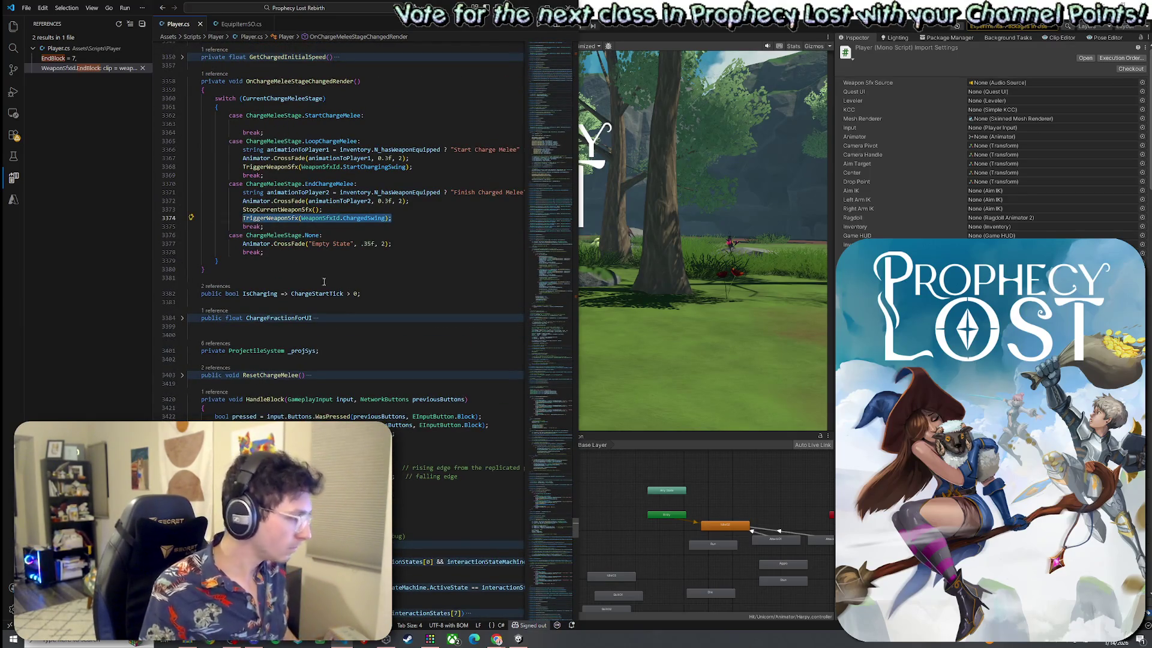
pyautogui.scroll(-15, 366, 334)
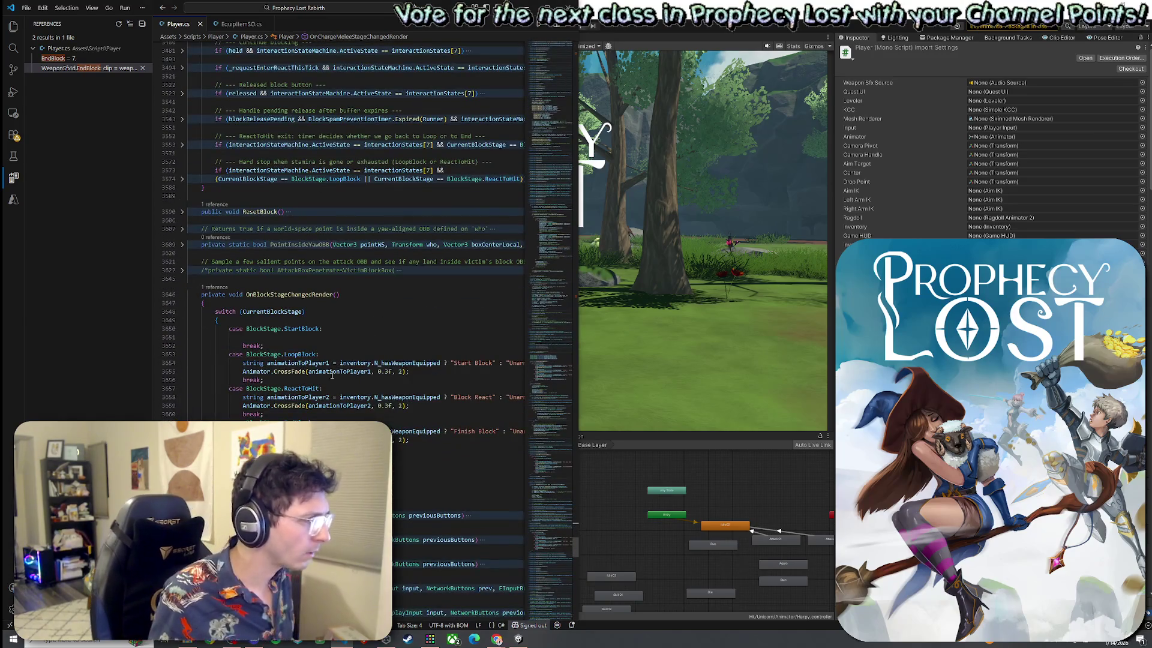
pyautogui.click(329, 339)
# Paste a TriggerWeaponSfx(WeaponSfxId.StartBlock) call into the StartBlock case.
pyautogui.press('BackSpace')
pyautogui.hotkey('ctrl', 'v')
pyautogui.doubleClick(366, 338)
pyautogui.write('Sta')
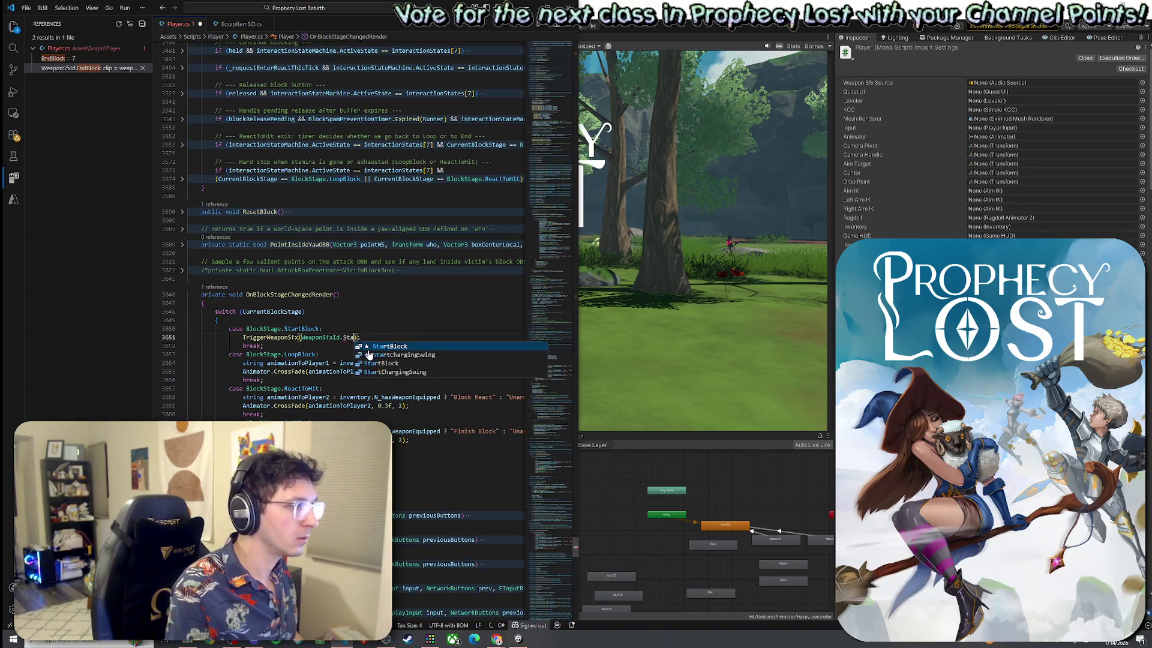
pyautogui.press('Tab')
pyautogui.moveTo(385, 338); pyautogui.dragTo(246, 337)
pyautogui.hotkey('ctrl', 'c')
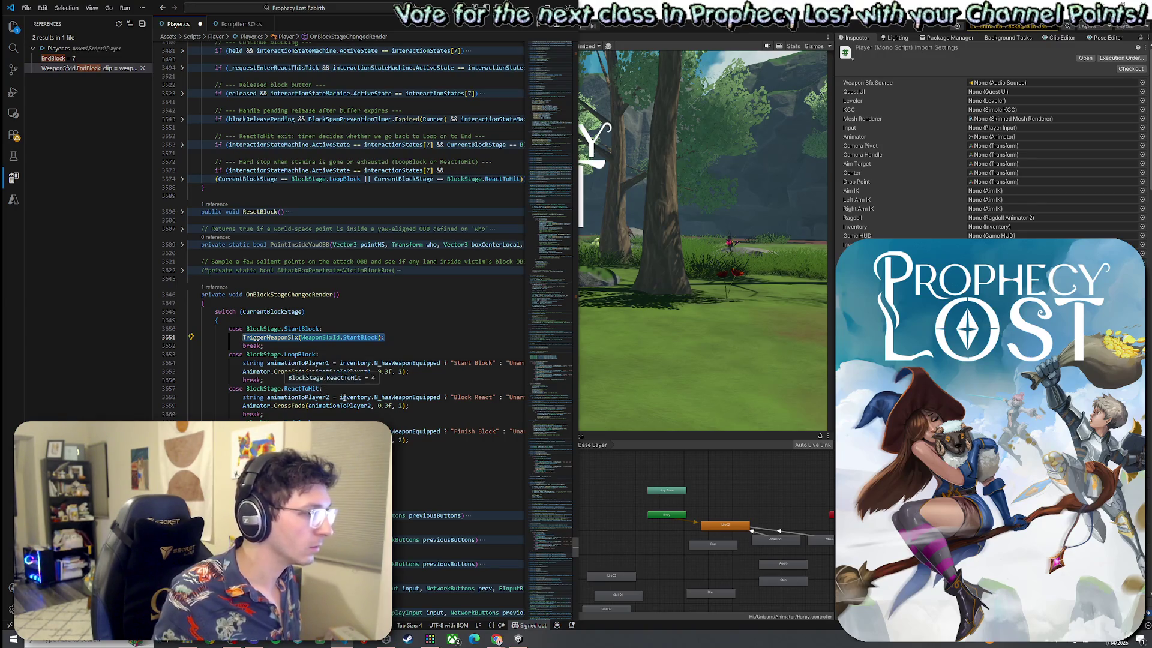
# Add a TriggerWeaponSfx(WeaponSfxId.Block) call after the ReactToHit crossfade line and save.
pyautogui.click(398, 388)
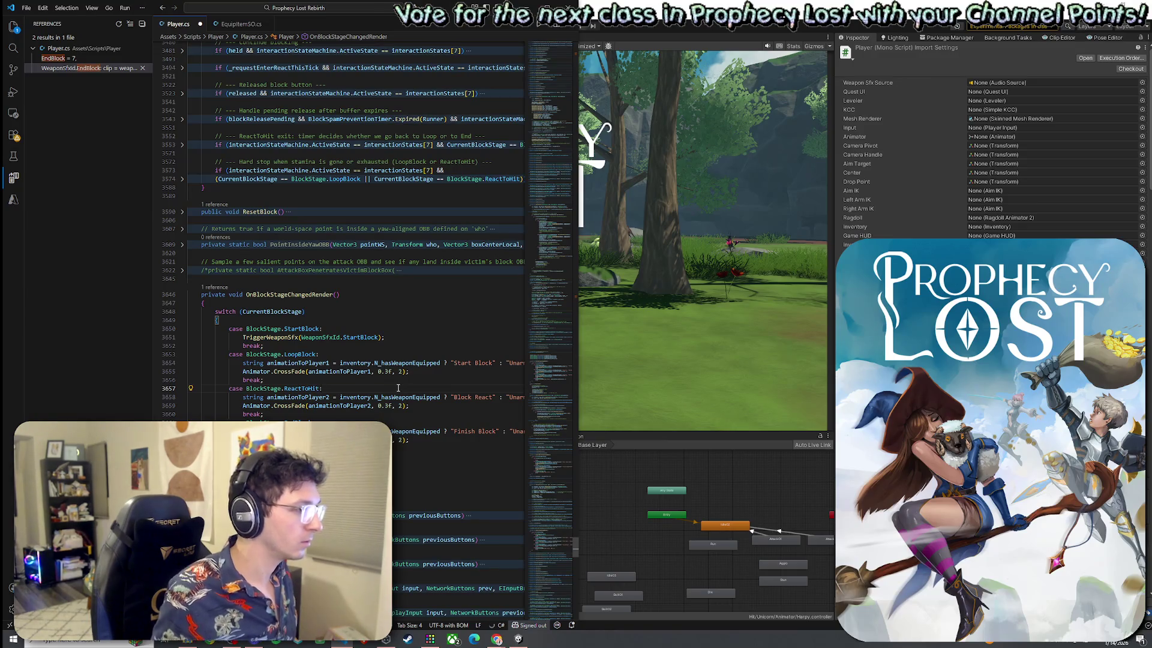
pyautogui.click(415, 405)
pyautogui.press('Return')
pyautogui.hotkey('ctrl', 'v')
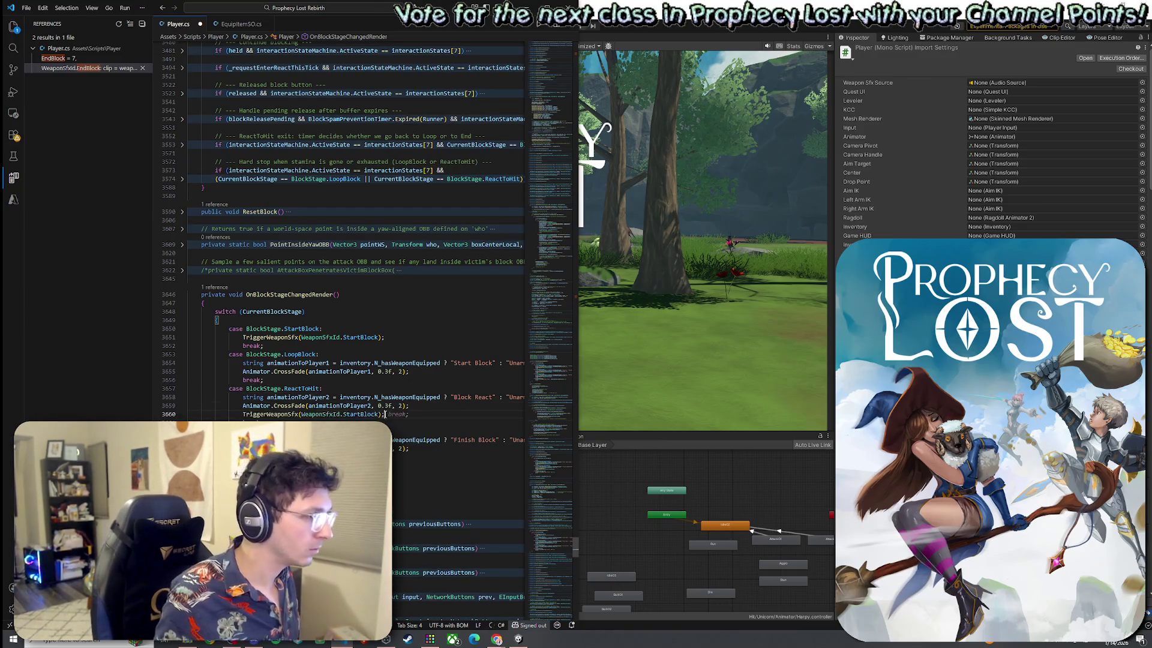
pyautogui.doubleClick(361, 414)
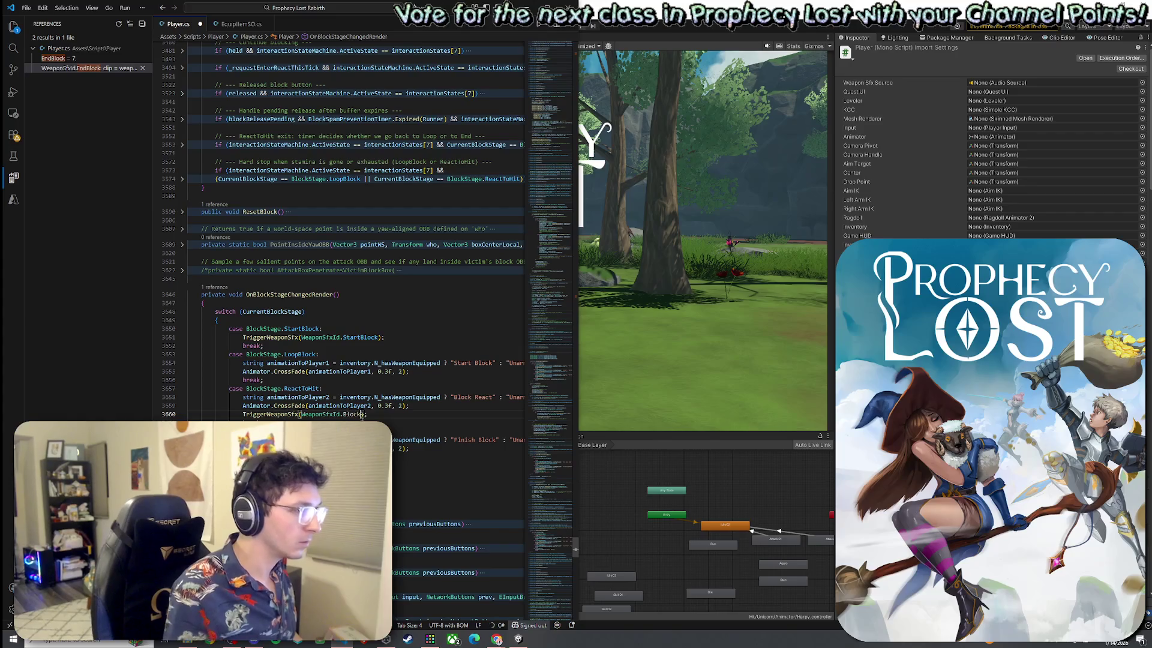
pyautogui.write('Hit')
pyautogui.moveTo(368, 414); pyautogui.dragTo(292, 414)
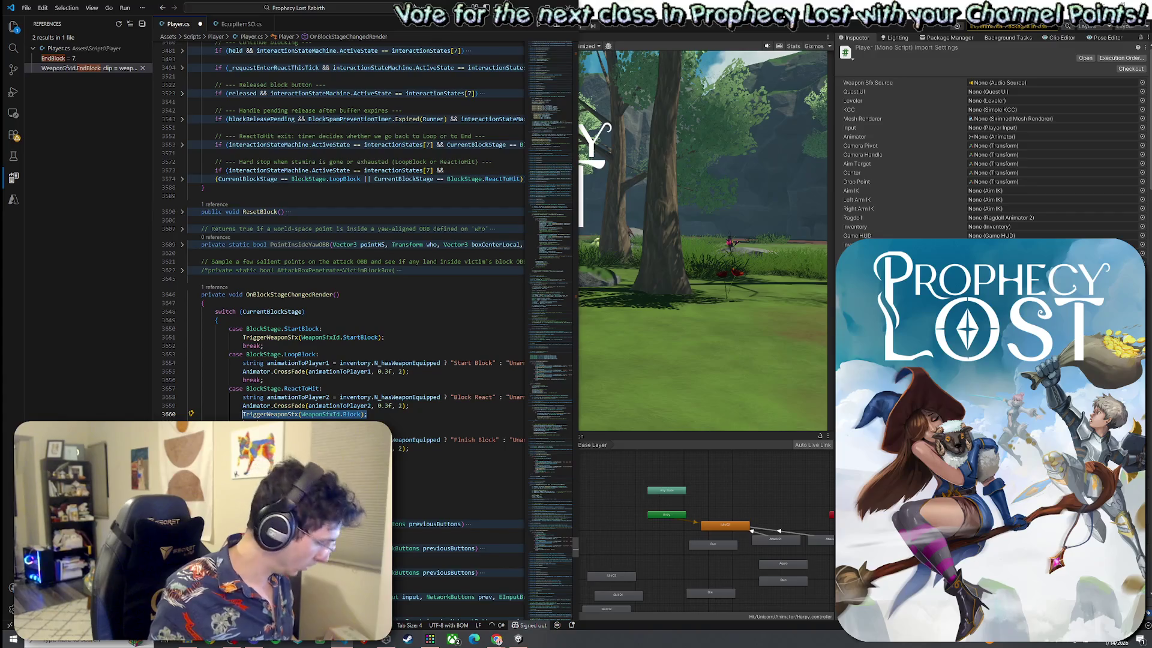
pyautogui.press('Return')
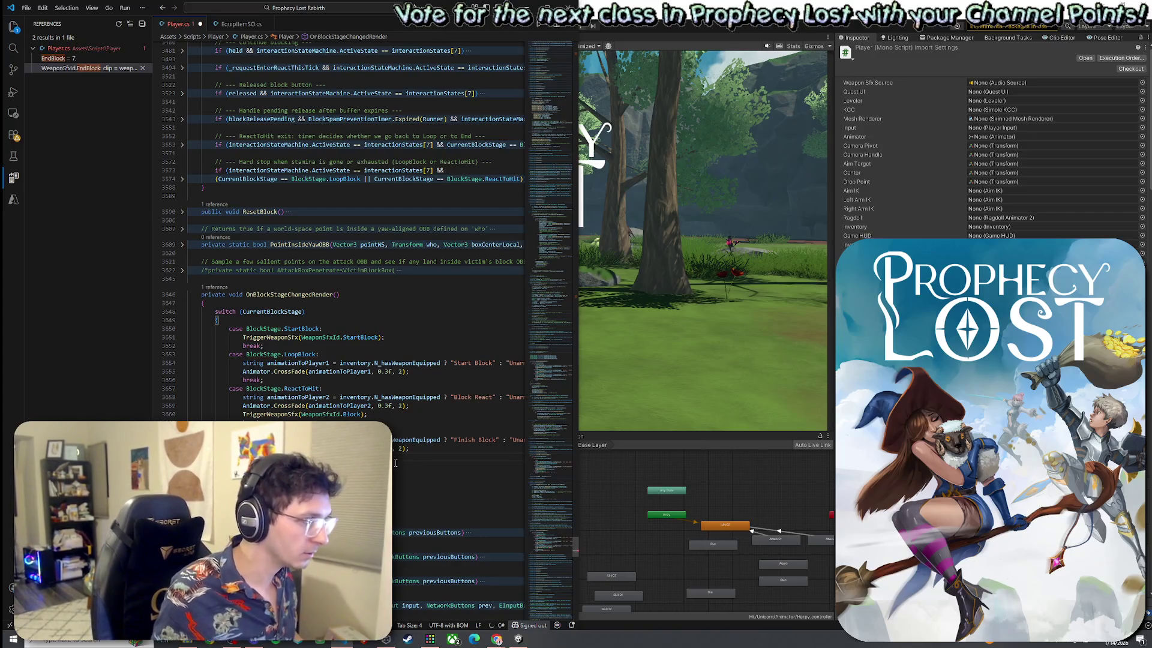
pyautogui.click(22, 8)
# Return to Unity and let it recompile the updated Player script.
pyautogui.hotkey('alt', 'Tab')
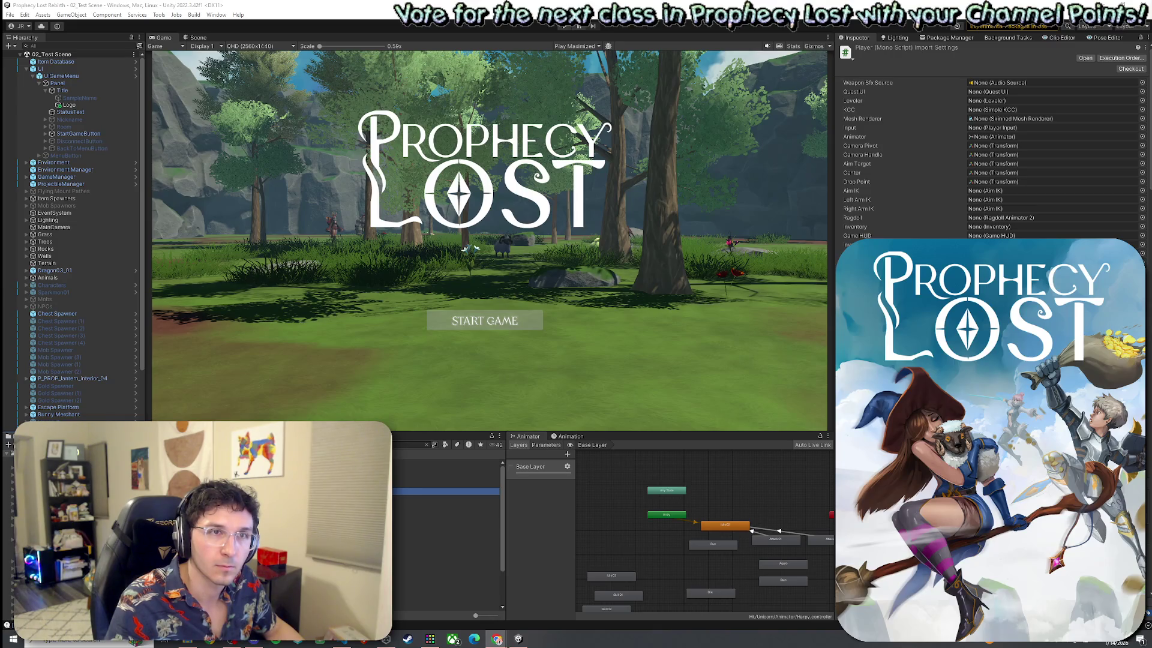
# Enter Play mode and start a session from the START GAME button.
pyautogui.click(543, 326)
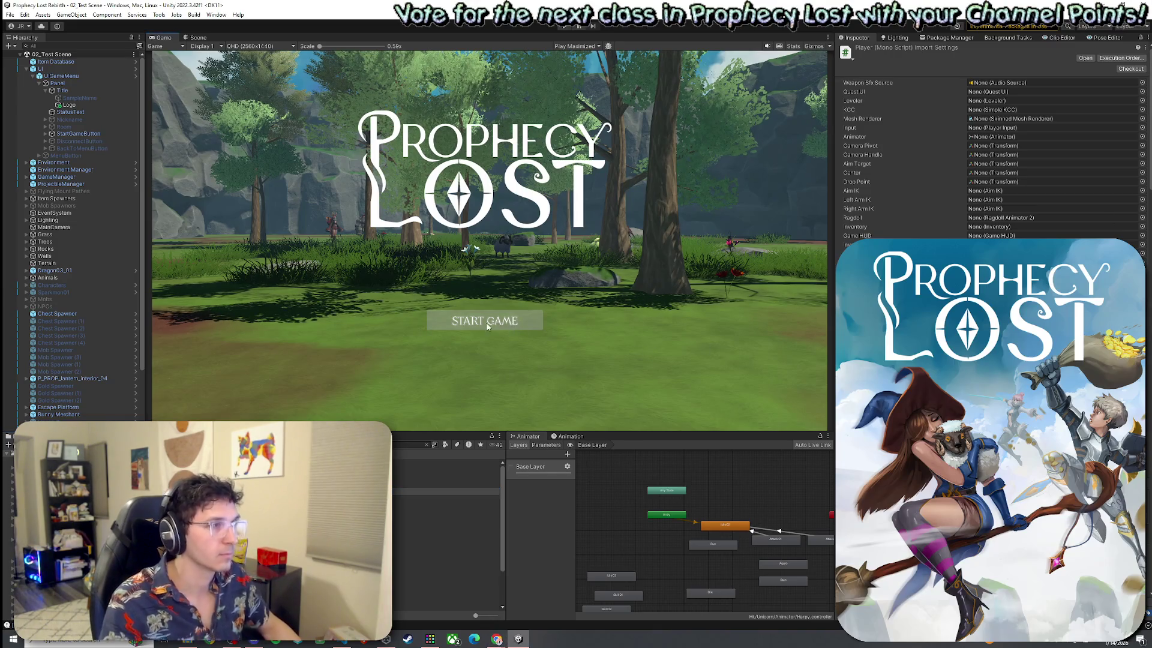
pyautogui.click(564, 27)
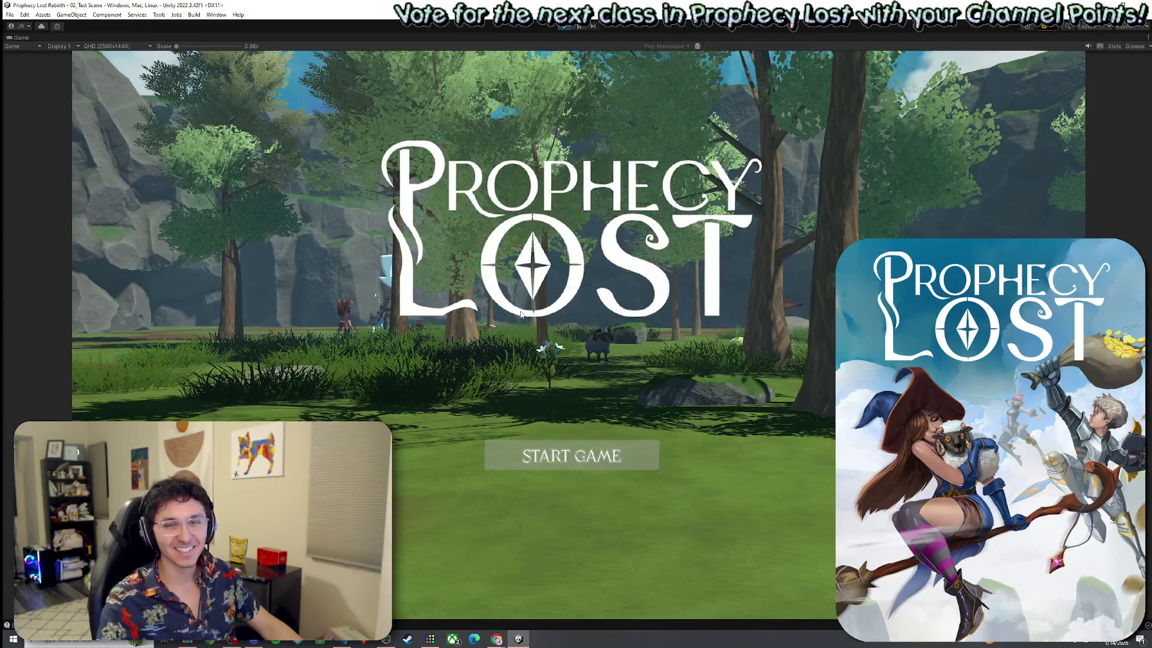
pyautogui.click(581, 461)
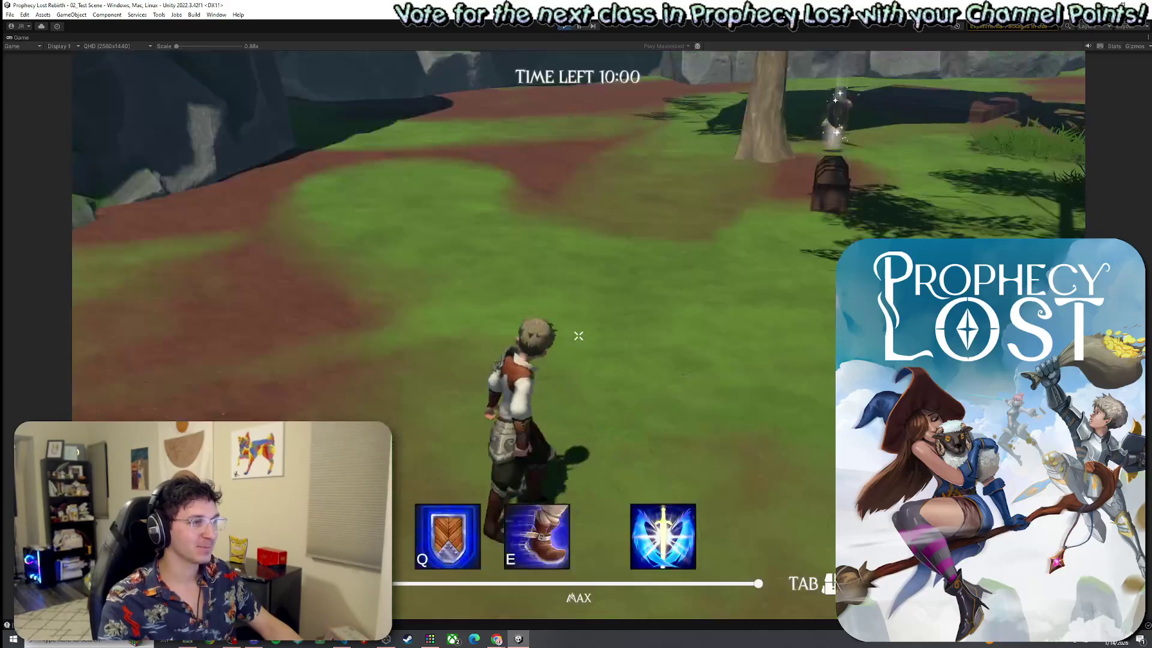
# Sprint the knight through the forest, toggle the inventory, and swing the sword four times to hear it.
pyautogui.press('w')
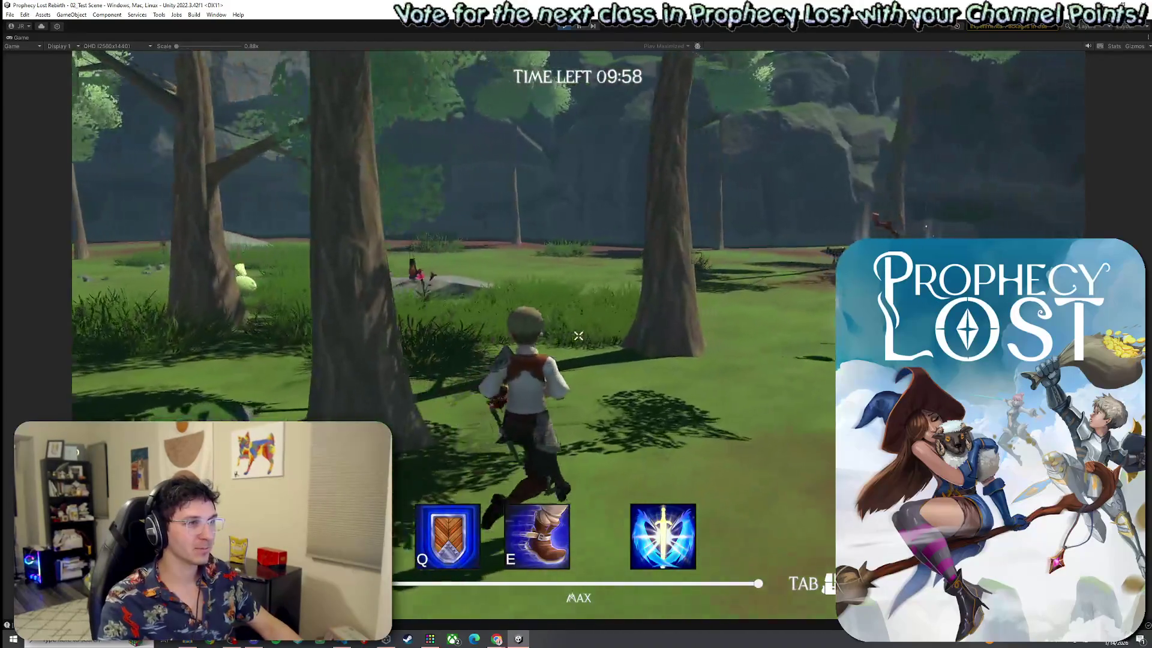
pyautogui.press('Tab')
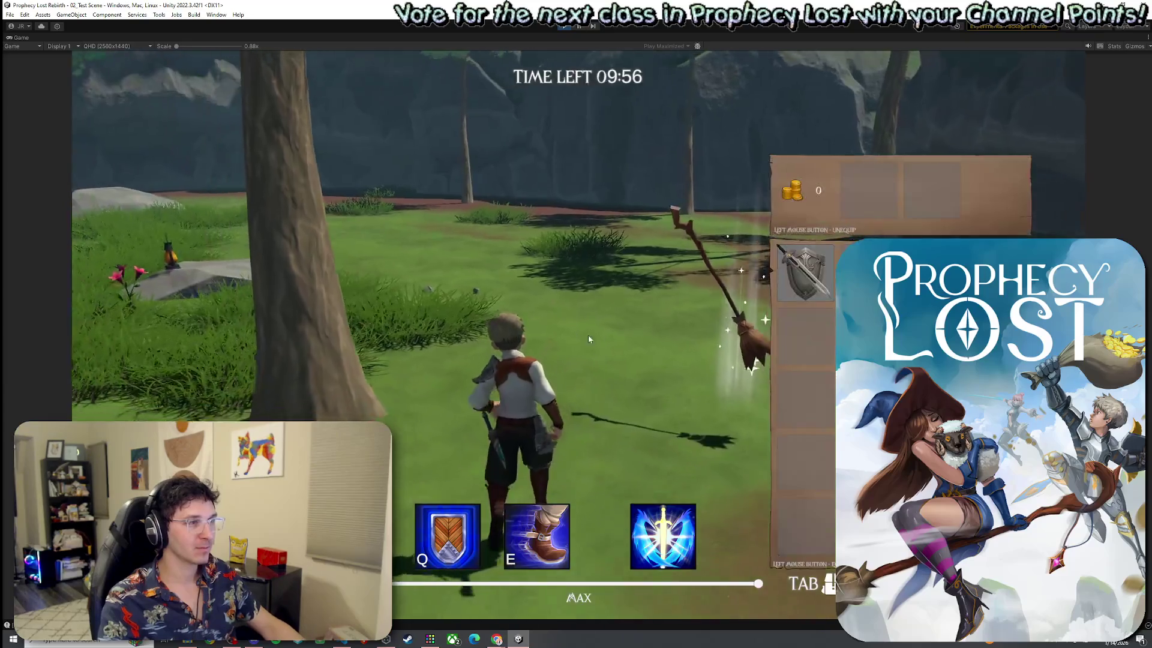
pyautogui.press('Tab')
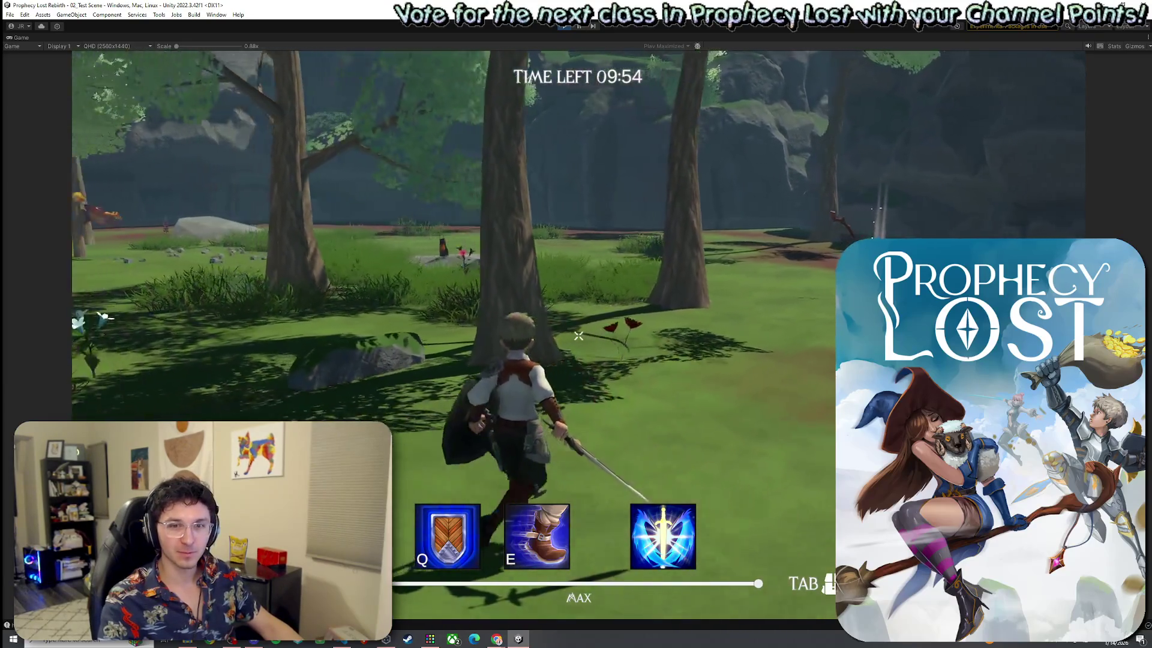
pyautogui.press('shift')
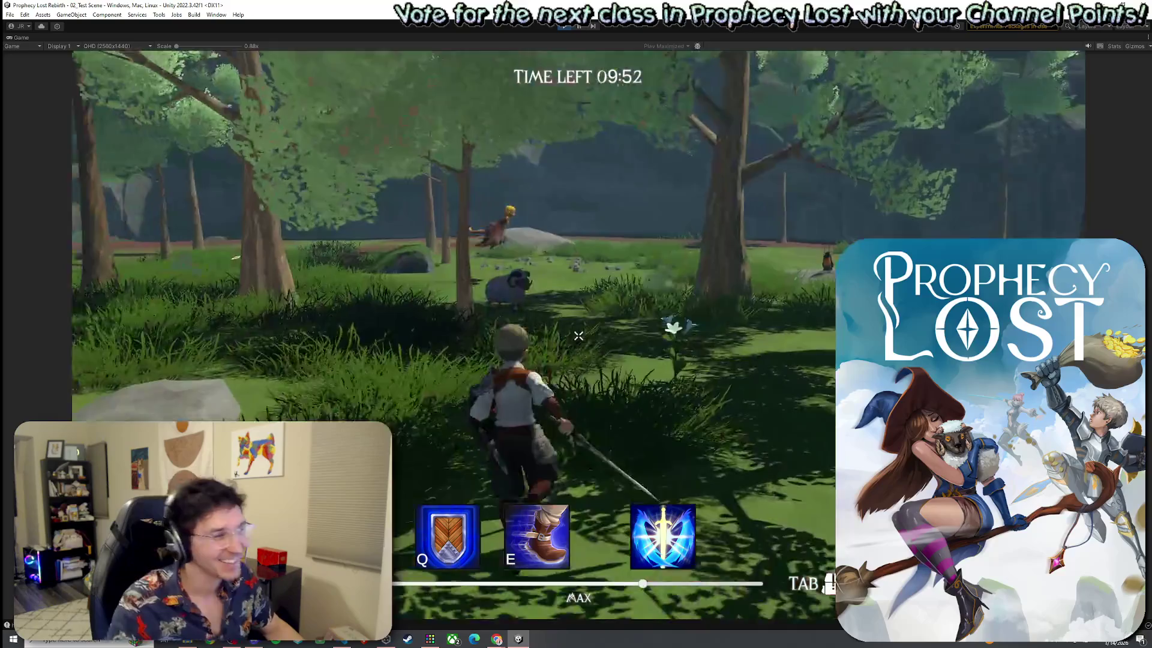
pyautogui.press('w')
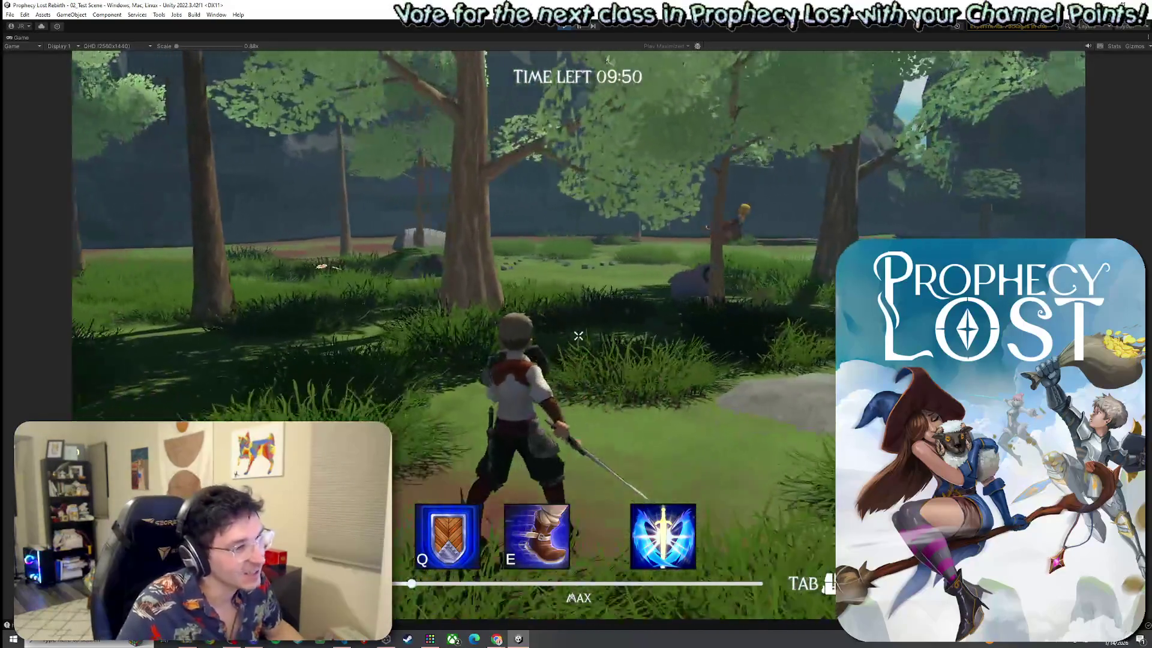
pyautogui.click(578, 336)
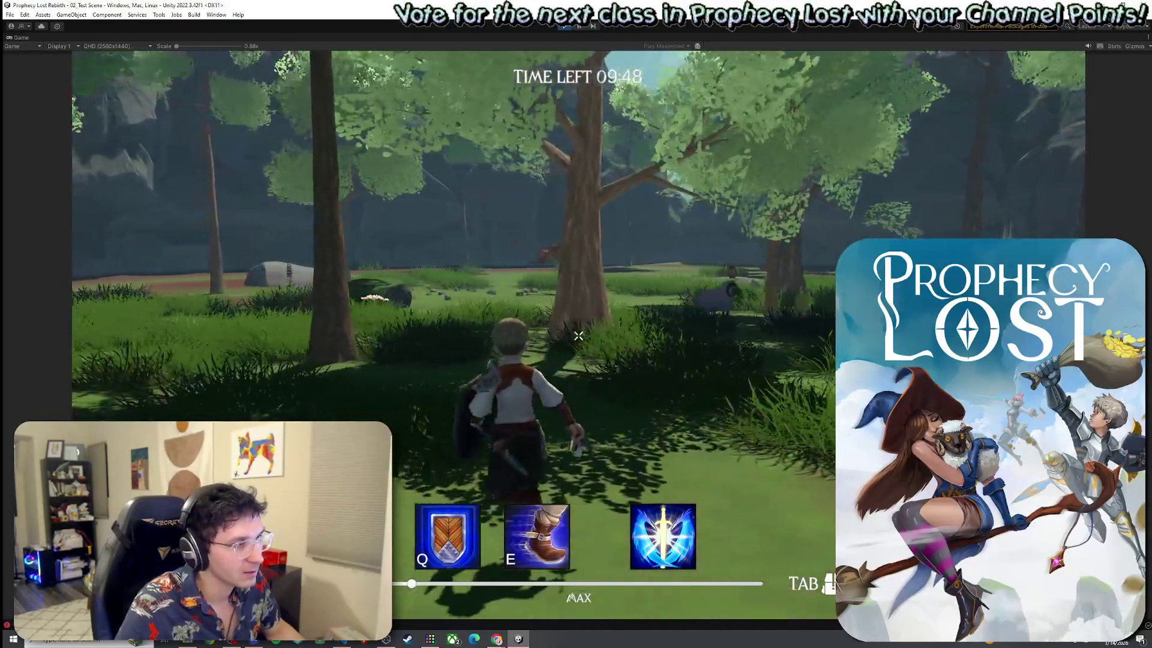
pyautogui.click(578, 336)
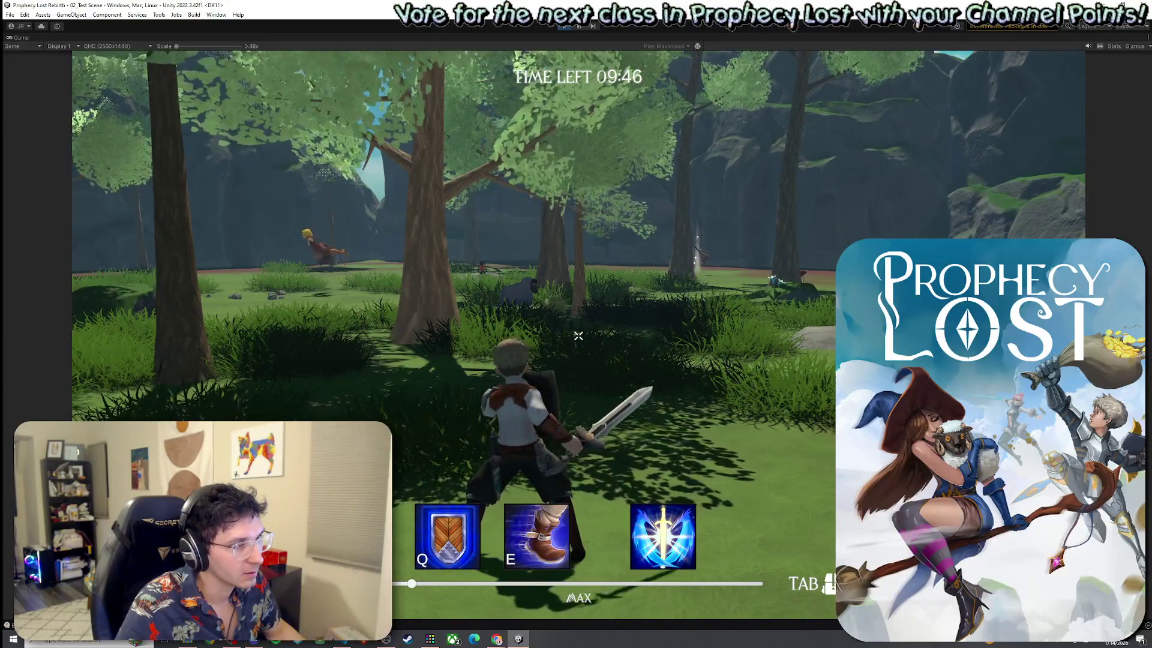
pyautogui.click(578, 336)
pyautogui.click(579, 335)
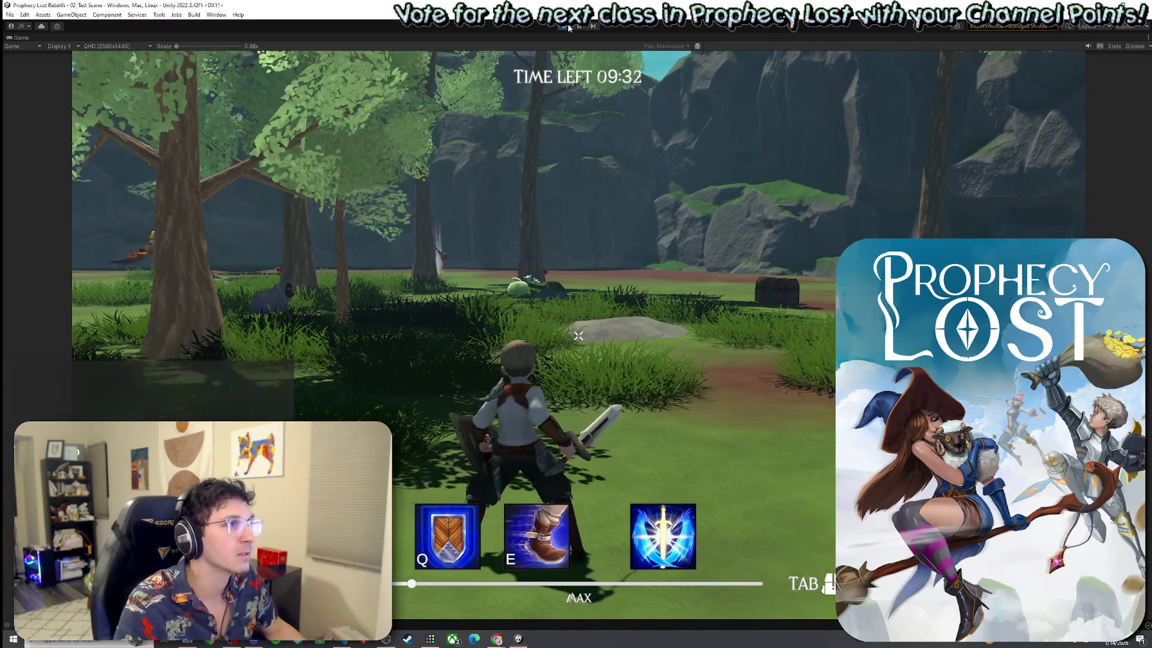
pyautogui.hotkey('alt', 'Tab')
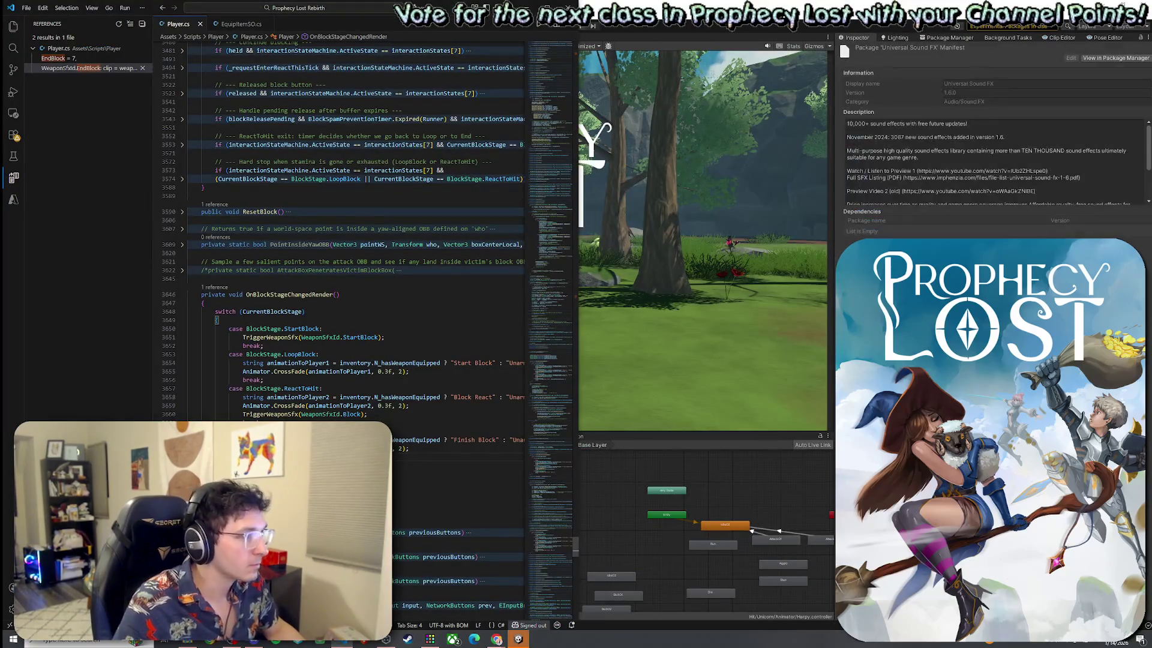
# Move the TriggerWeaponSfx StartBlock line below the LoopBlock CrossFade line, save Player.cs, and return to Unity.
pyautogui.moveTo(385, 337); pyautogui.dragTo(245, 337)
pyautogui.hotkey('ctrl', 'c')
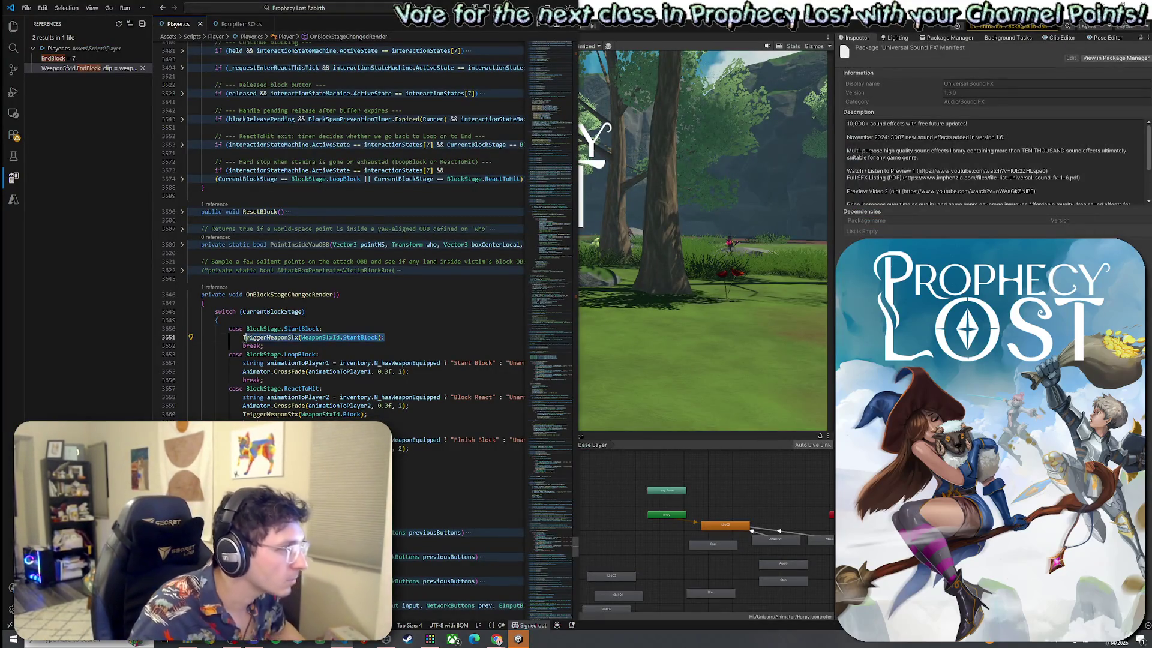
pyautogui.press('BackSpace')
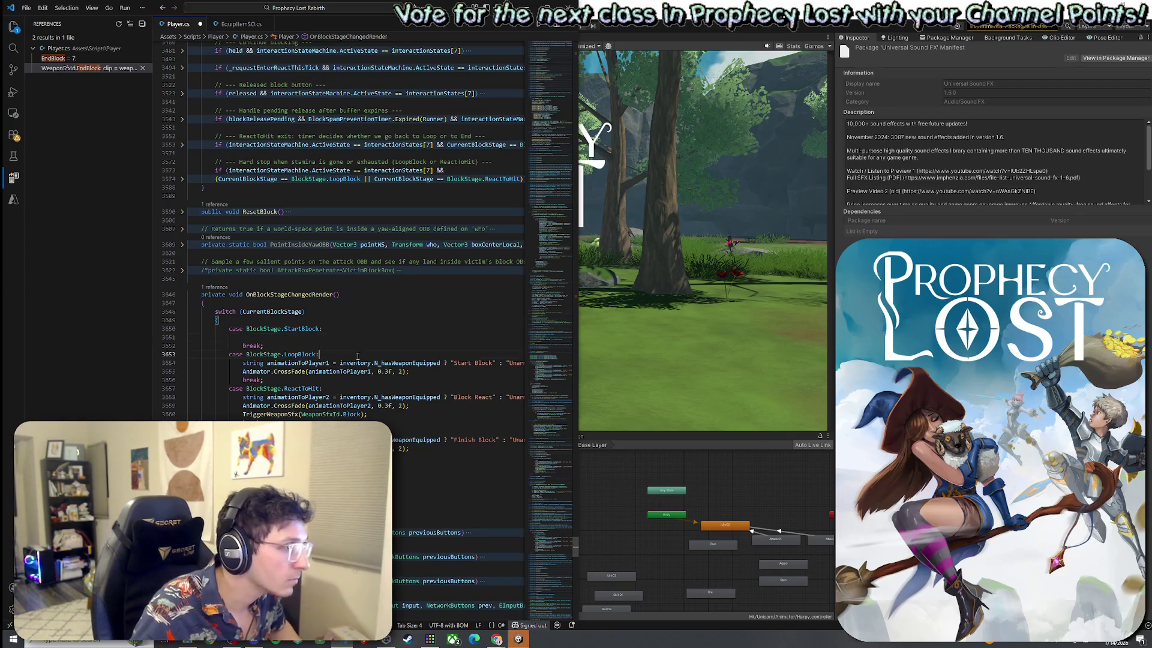
pyautogui.press('Return')
pyautogui.hotkey('ctrl', 'v')
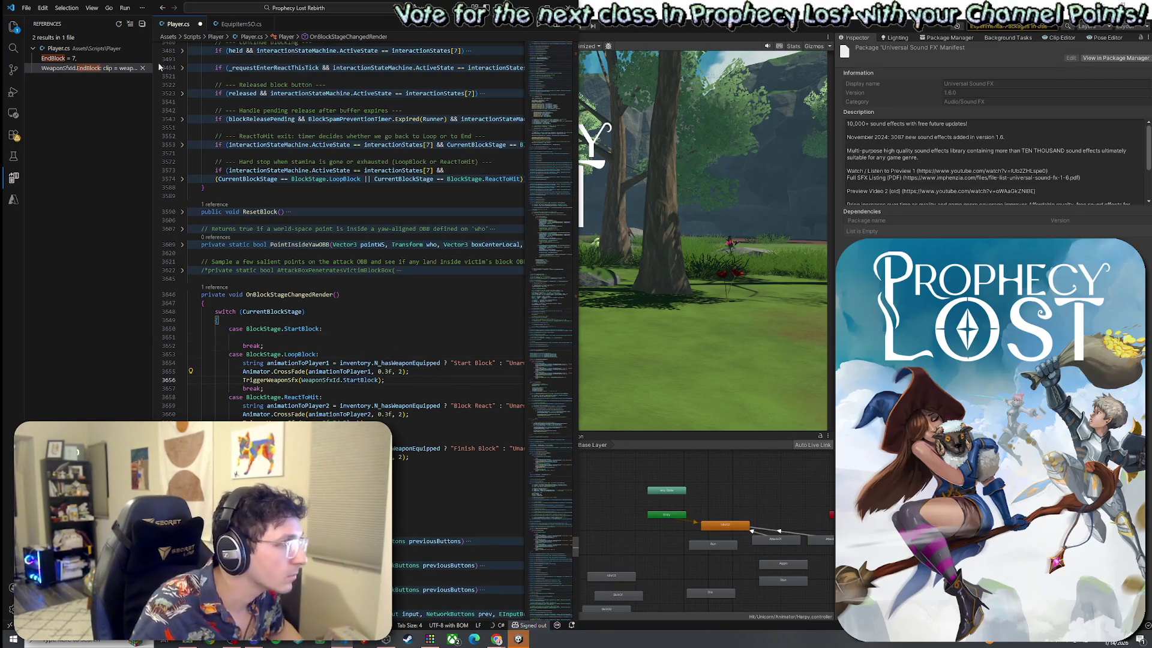
pyautogui.click(27, 8)
pyautogui.click(60, 163)
pyautogui.hotkey('alt', 'Tab')
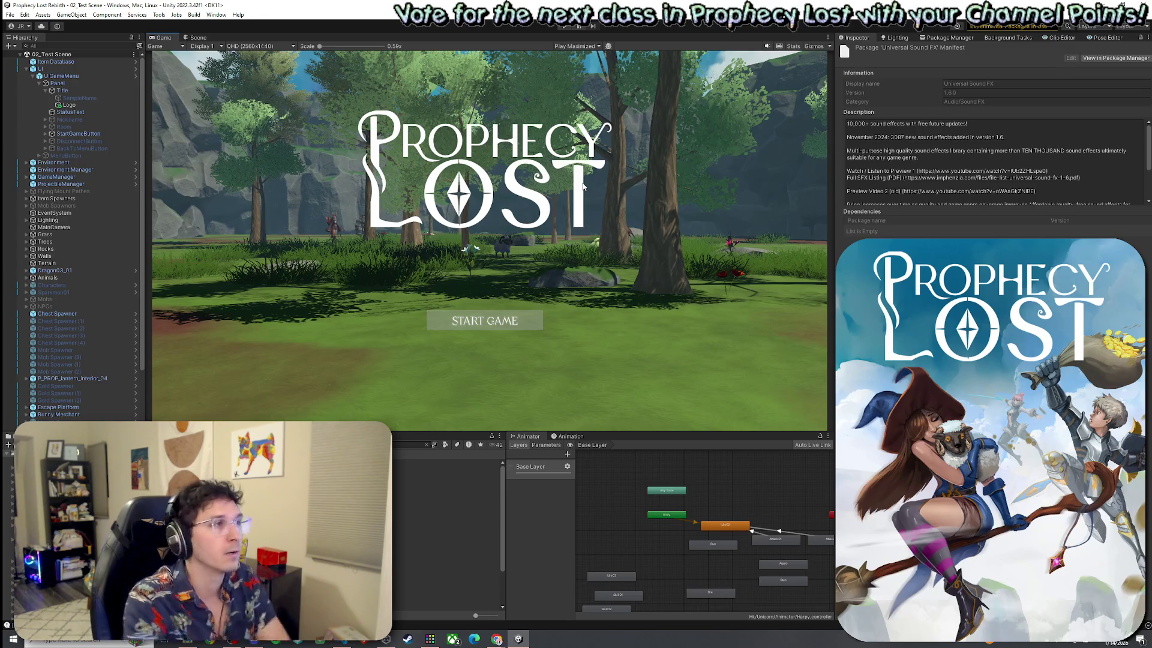
# Recheck the ReactToHit case in VS Code, then start a new game from START GAME in Unity.
pyautogui.click(343, 641)
pyautogui.click(354, 422)
pyautogui.click(672, 127)
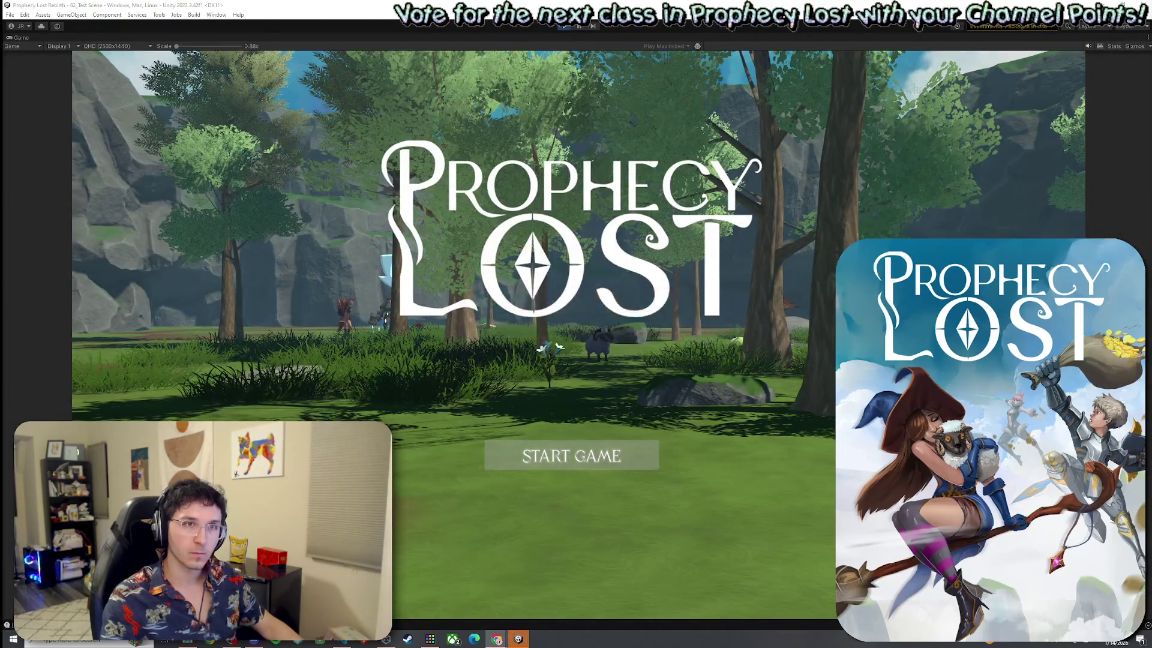
pyautogui.click(608, 452)
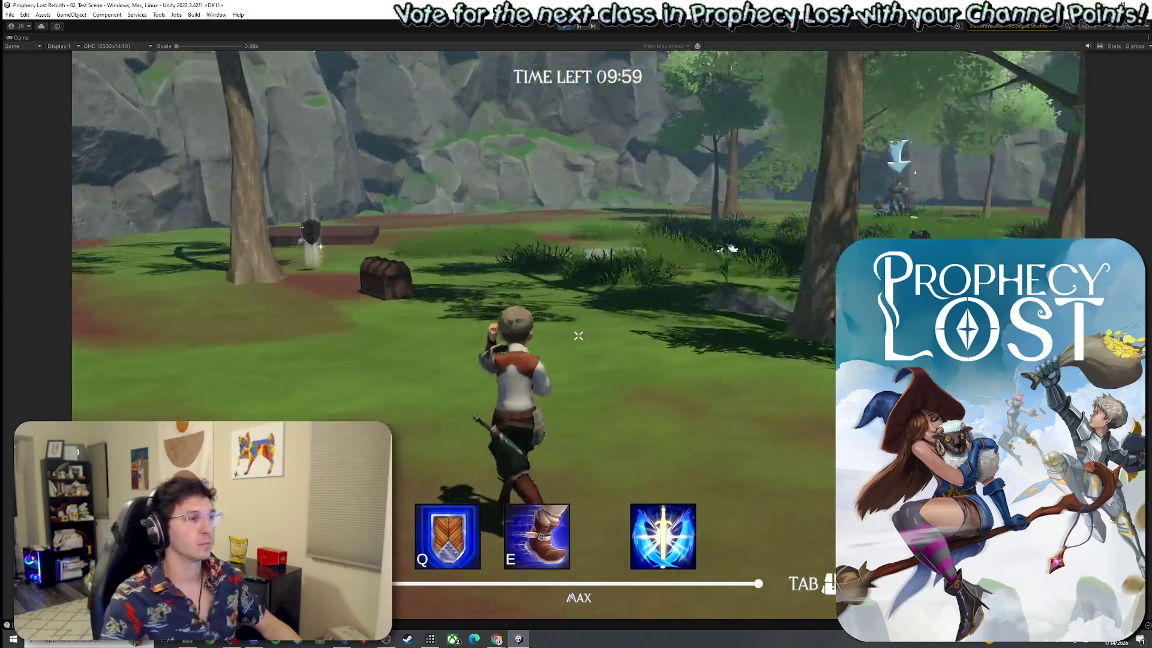
# Run toward the bench swinging the sword five times, then release the game view and exit Play mode.
pyautogui.press('w')
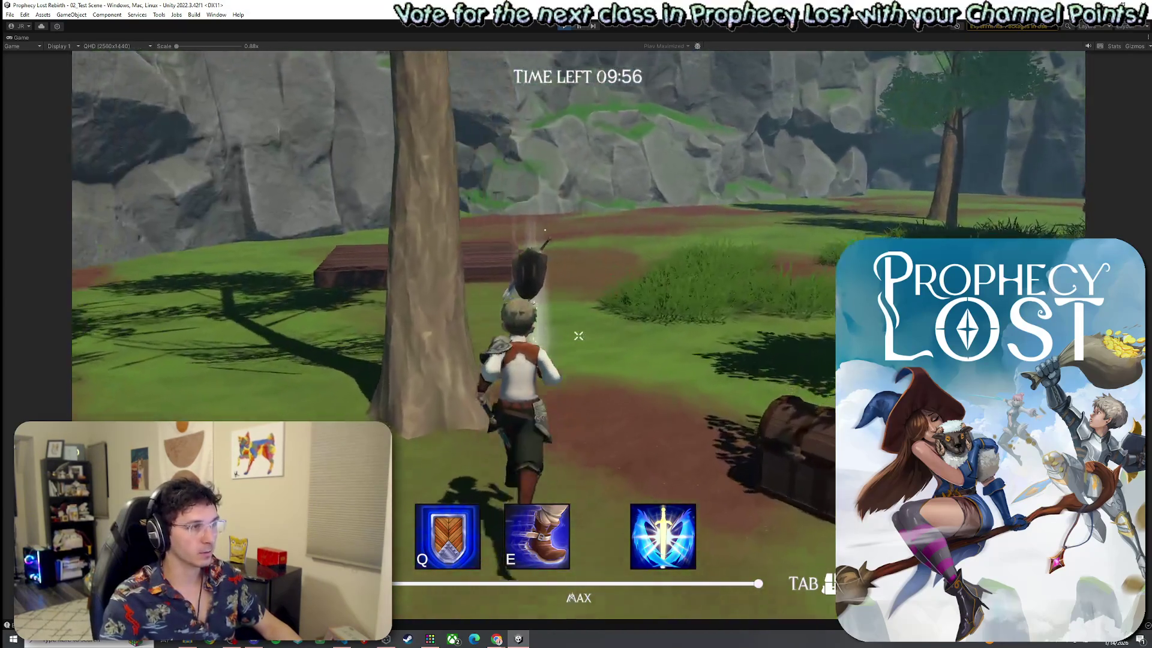
pyautogui.click(578, 336)
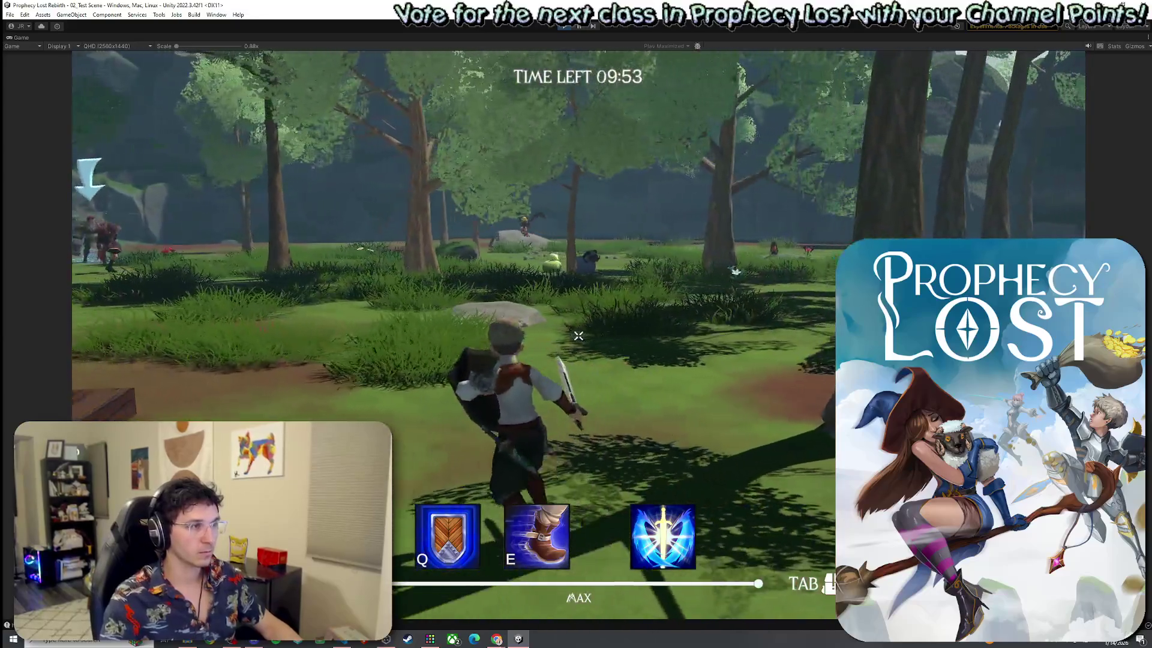
pyautogui.click(578, 336)
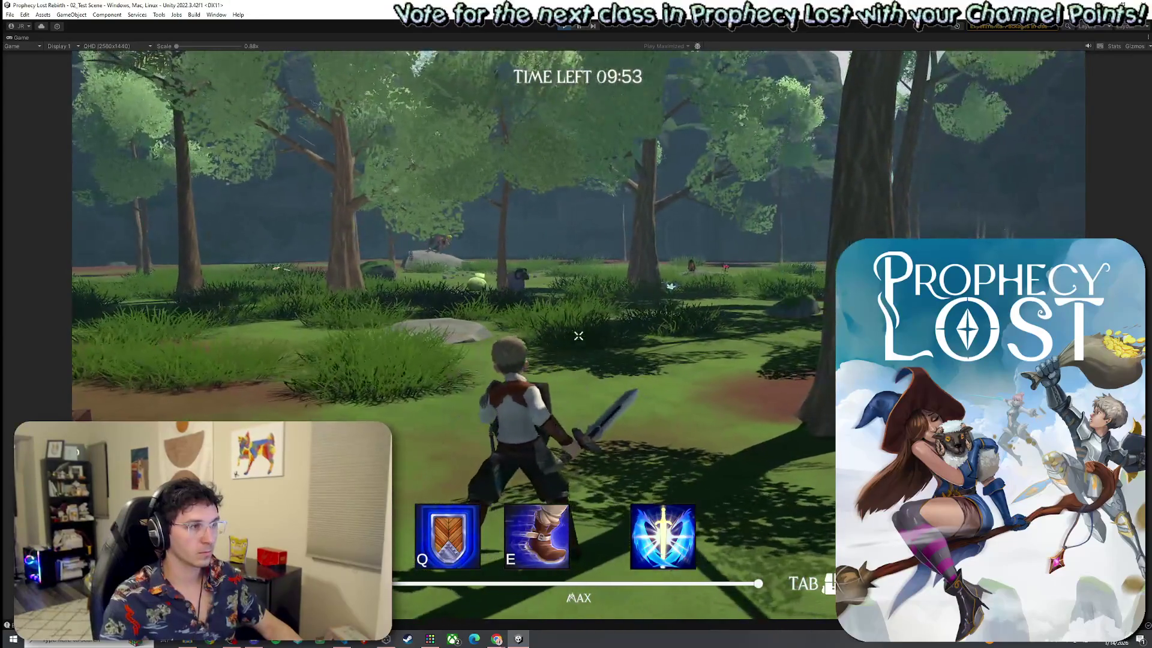
pyautogui.click(578, 336)
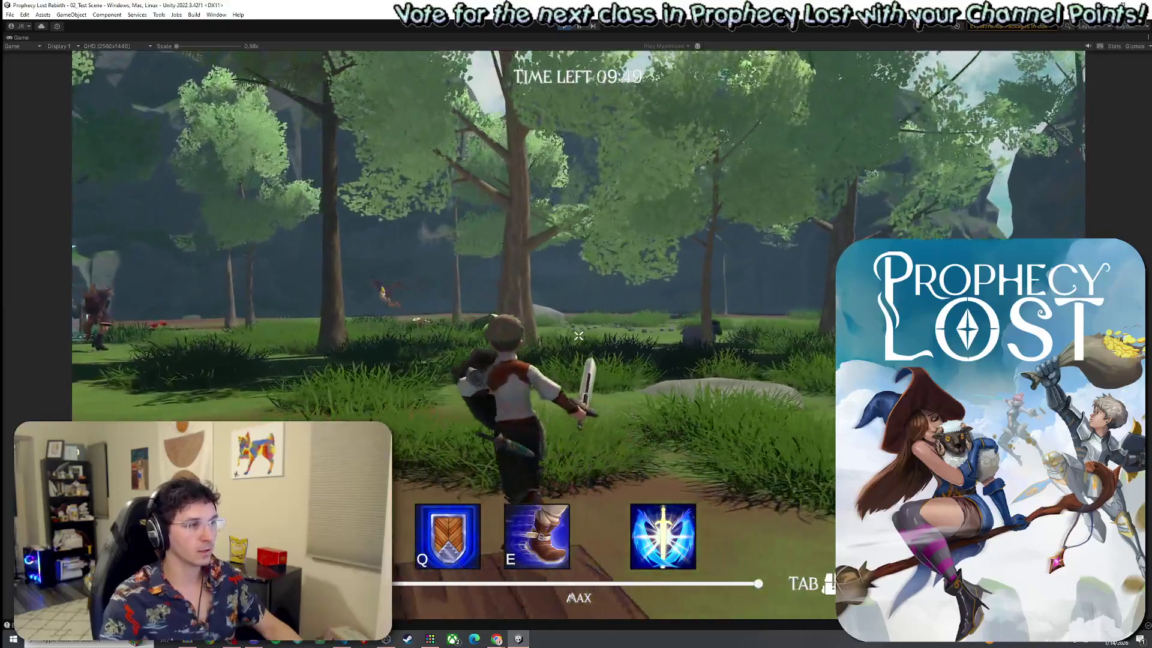
pyautogui.click(578, 336)
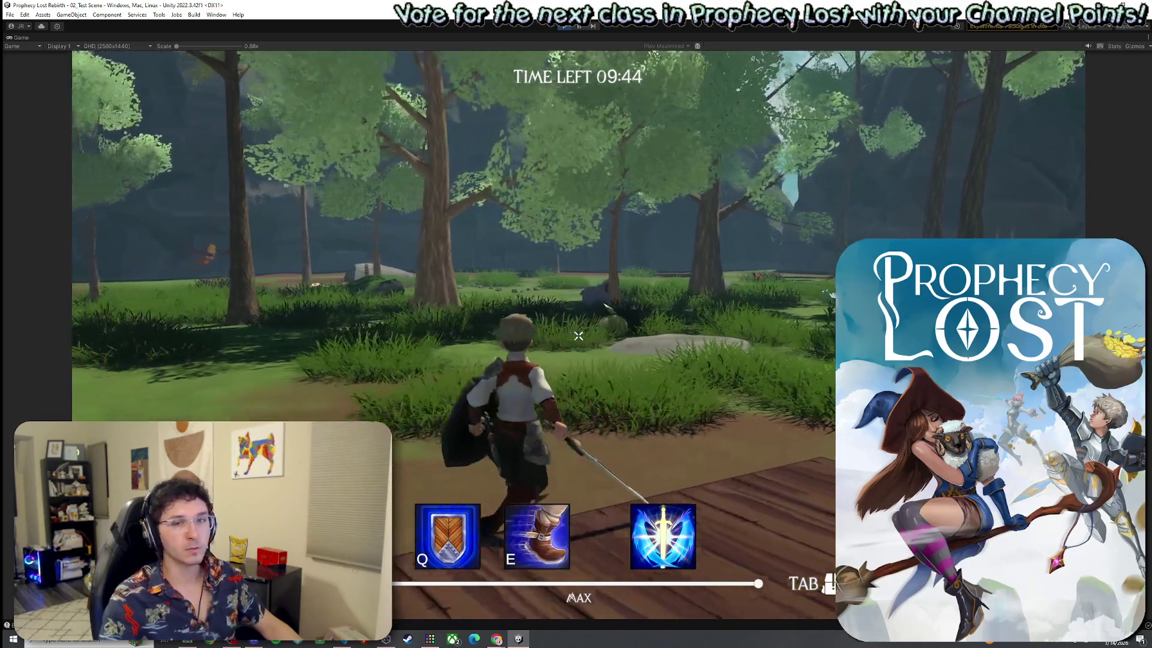
pyautogui.click(578, 336)
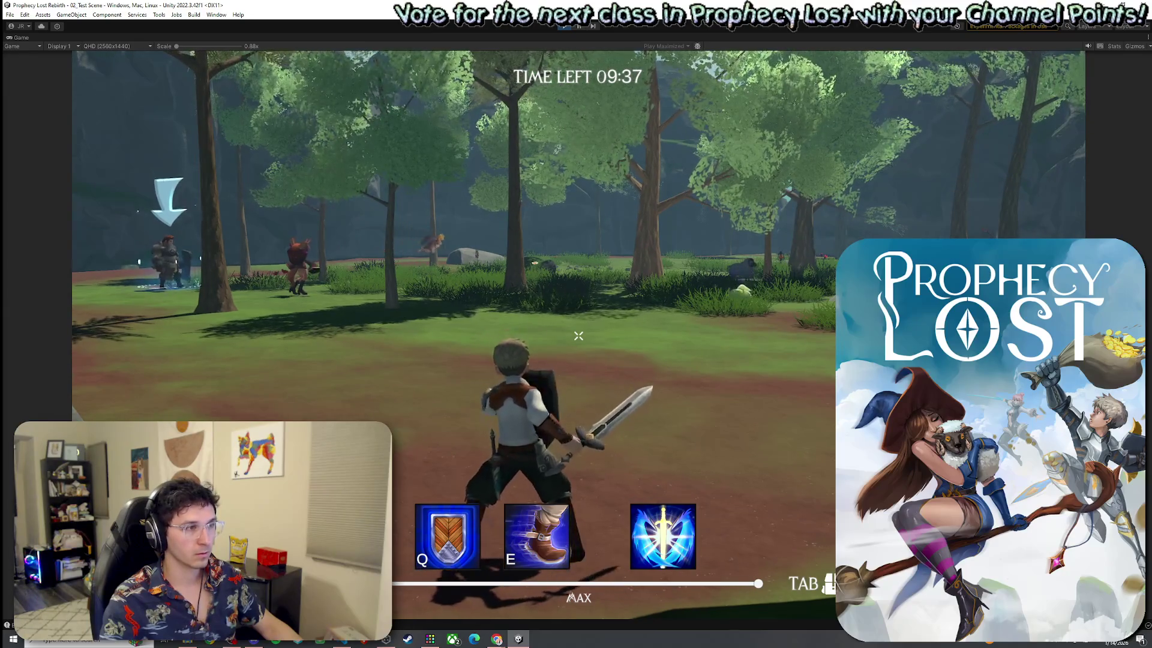
pyautogui.press('Escape')
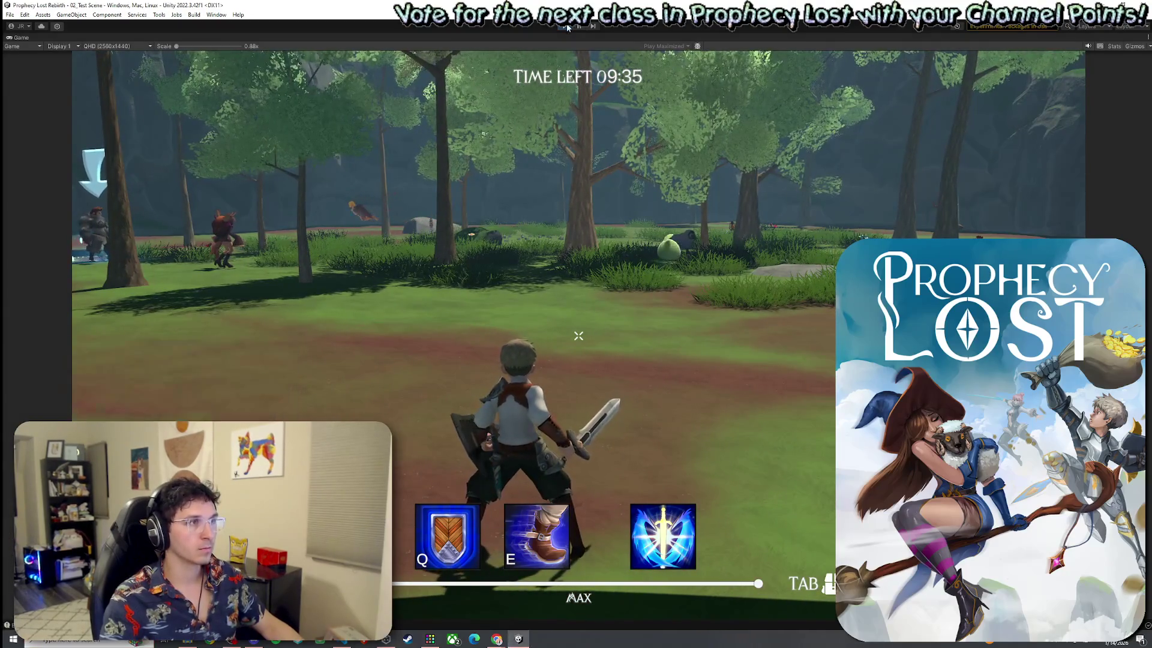
pyautogui.hotkey('ctrl', 'p')
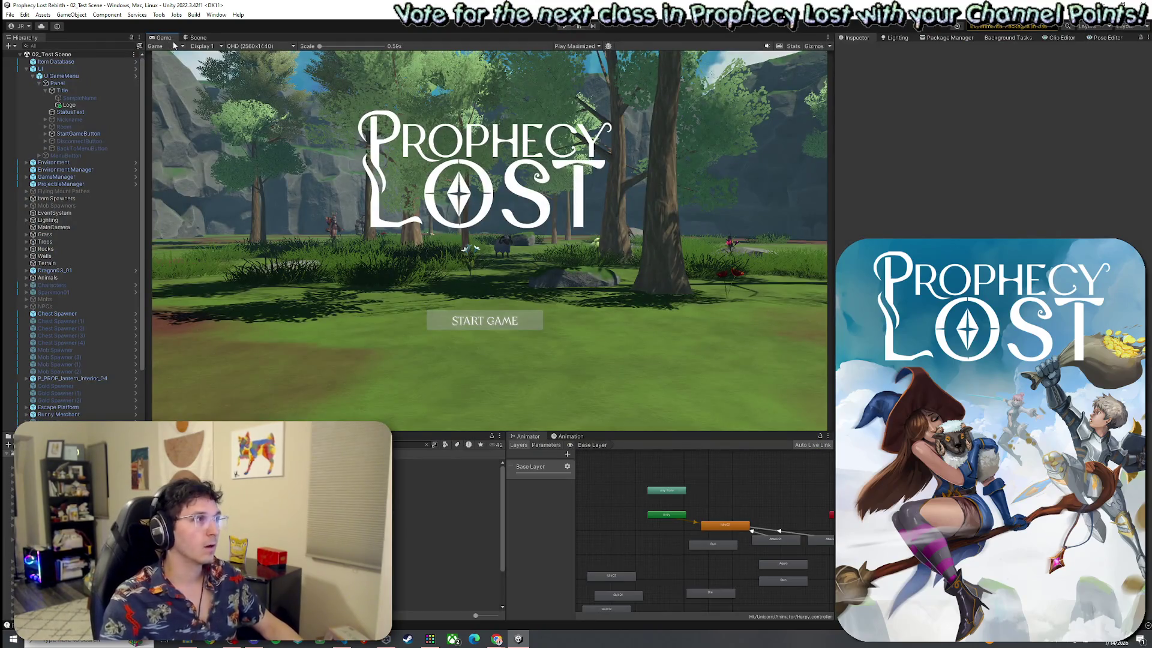
# Go to the Scene view and clear the Project search. Then select Sword And Shield in Hand_to_Hand_Set > Equip Items.
pyautogui.click(197, 37)
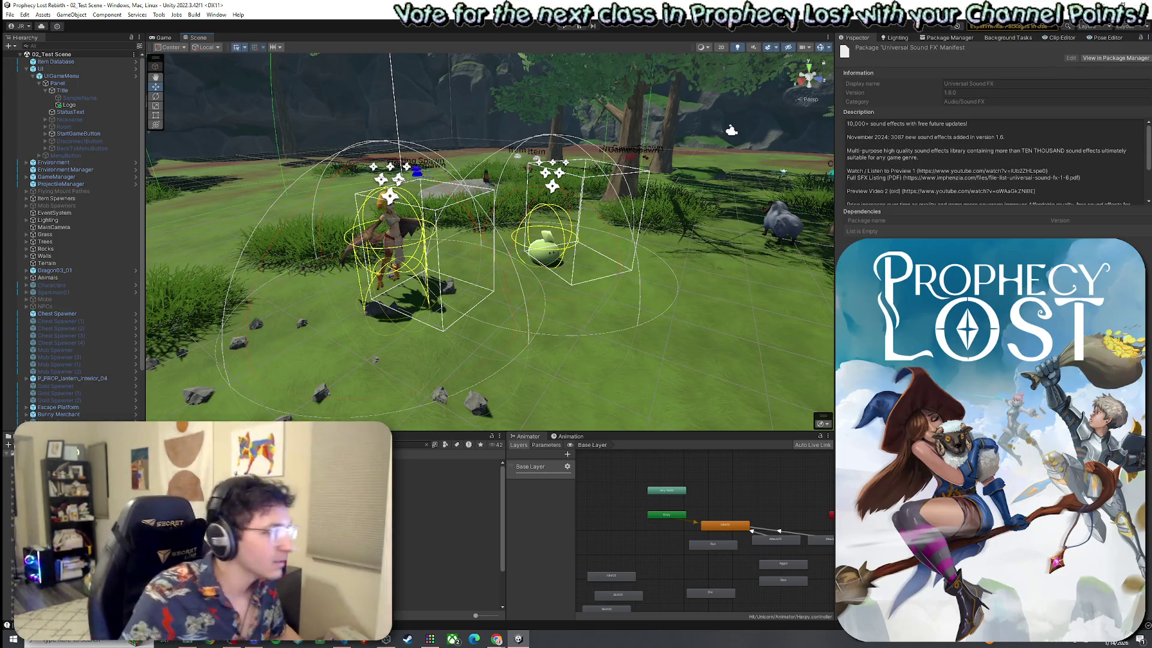
pyautogui.click(427, 445)
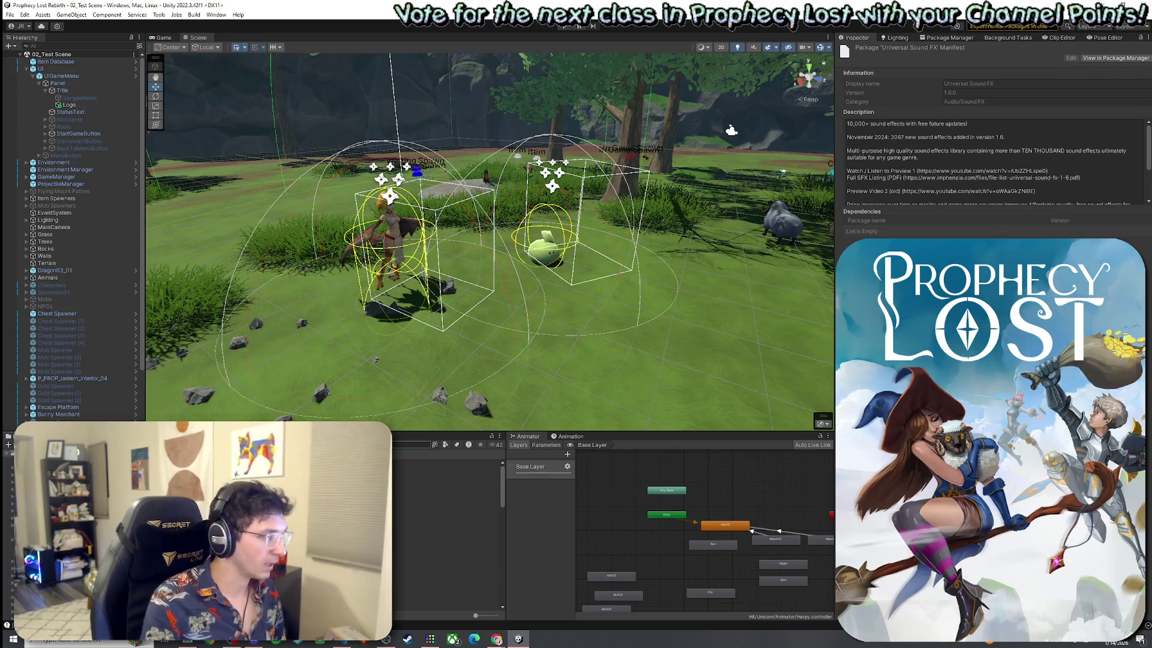
pyautogui.click(420, 506)
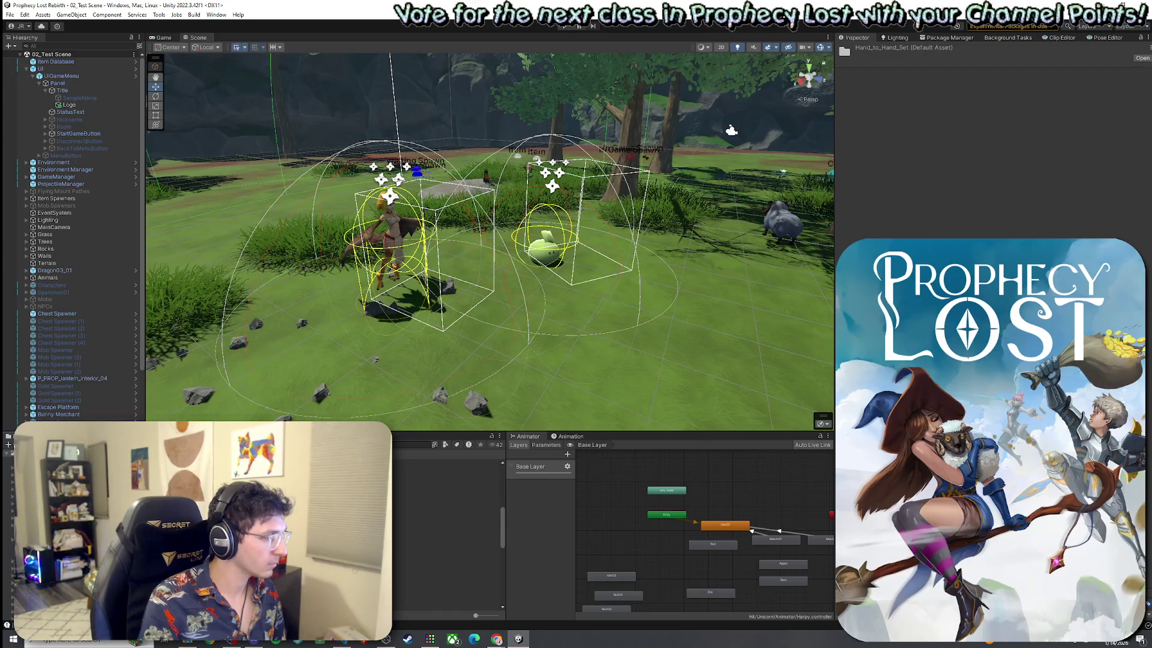
pyautogui.click(420, 463)
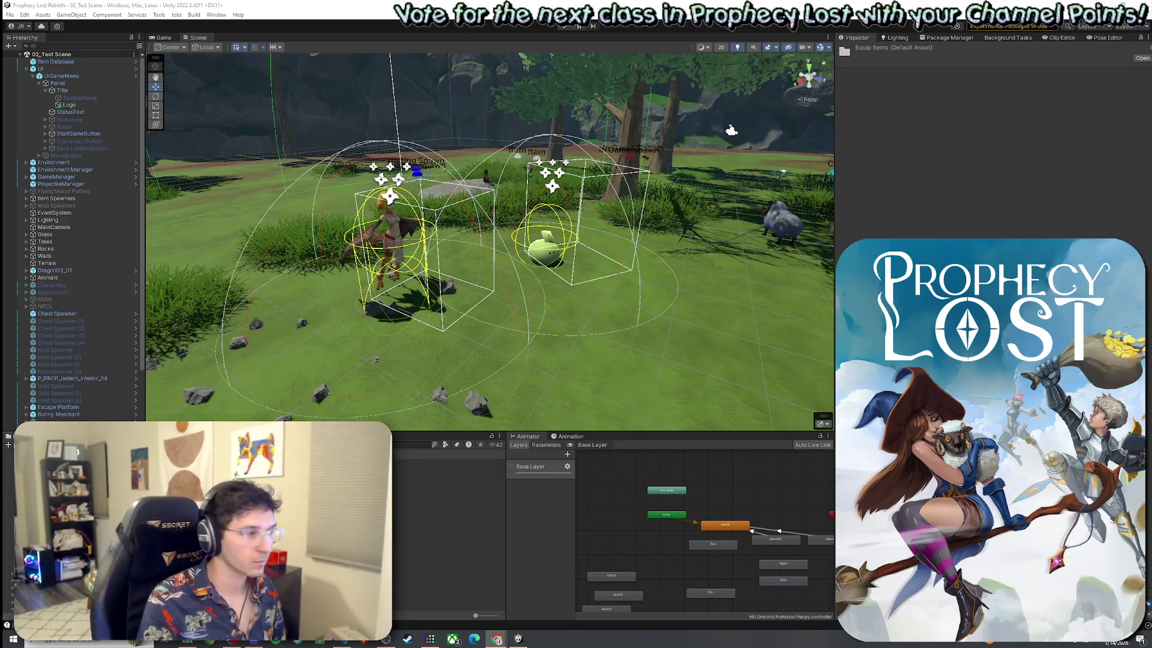
pyautogui.click(492, 470)
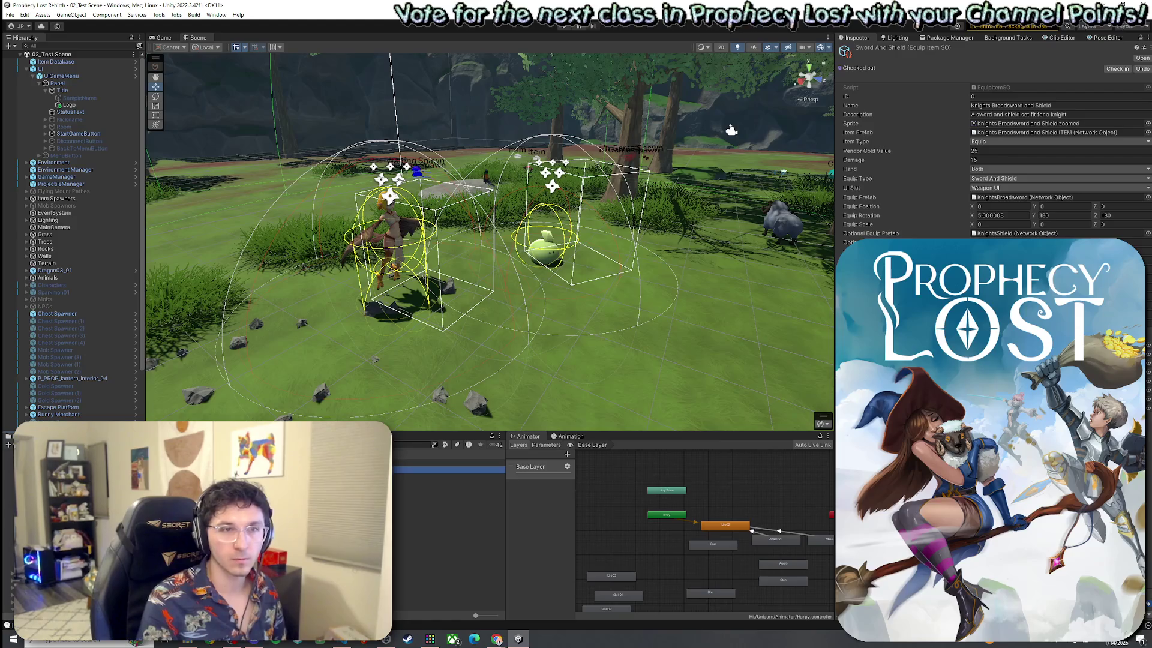
# Preview the CLASP_Plastic_Close_mono clip, then browse the Scene World Objects and Scriptable Objects folders.
pyautogui.scroll(-3, 449, 534)
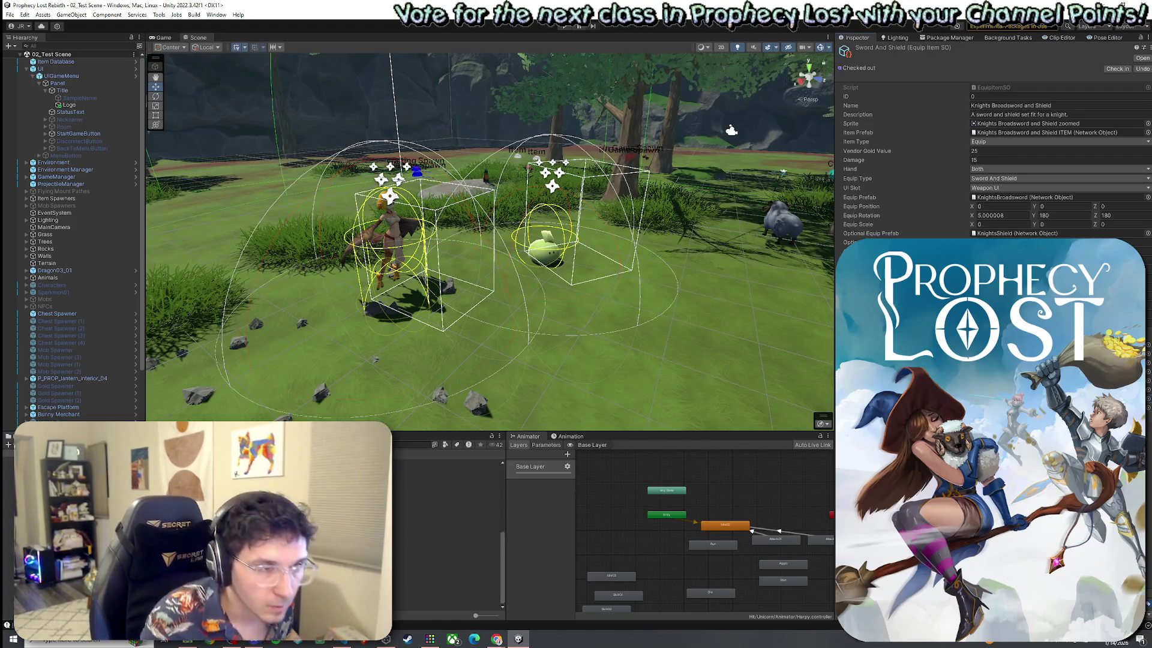
pyautogui.click(447, 599)
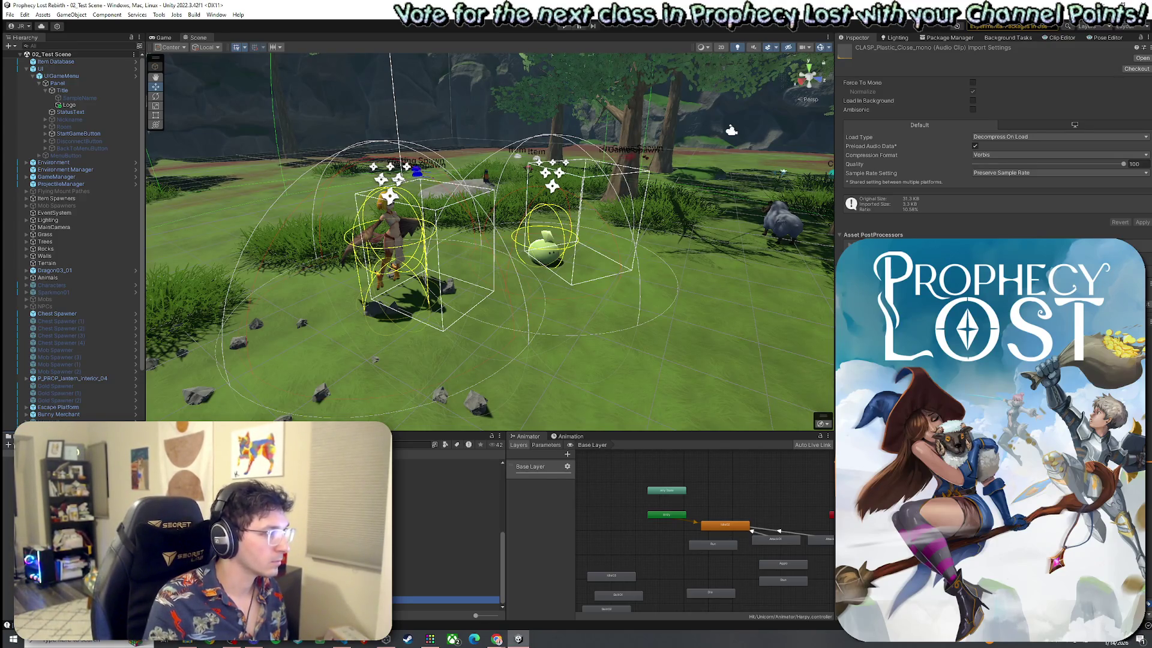
pyautogui.scroll(3, 449, 534)
pyautogui.click(447, 532)
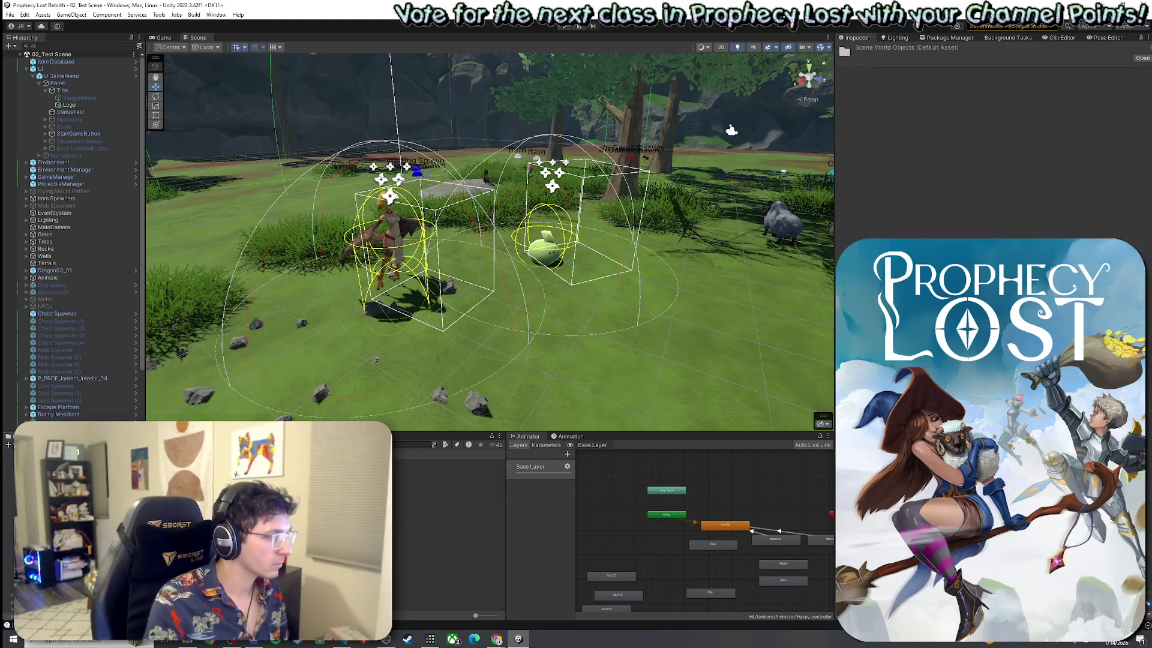
pyautogui.scroll(2, 449, 528)
pyautogui.click(447, 515)
# Reselect the Sword And Shield item, then preview the CUPBOARD_Open_Door_01_mono clip.
pyautogui.click(447, 470)
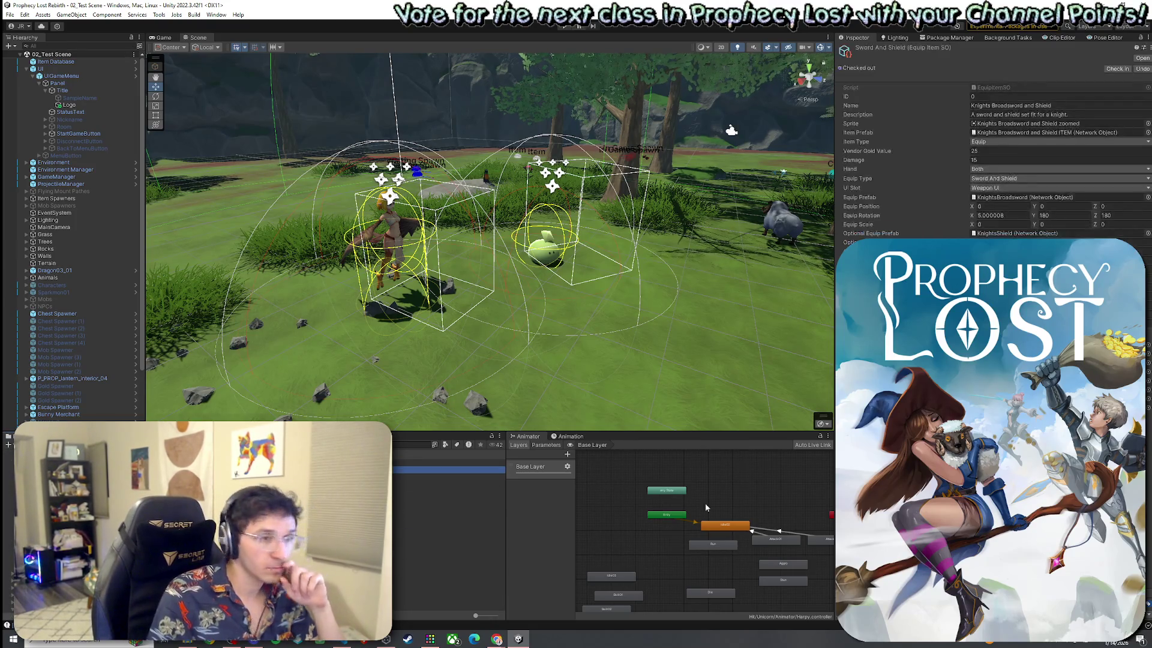
pyautogui.scroll(-5, 449, 534)
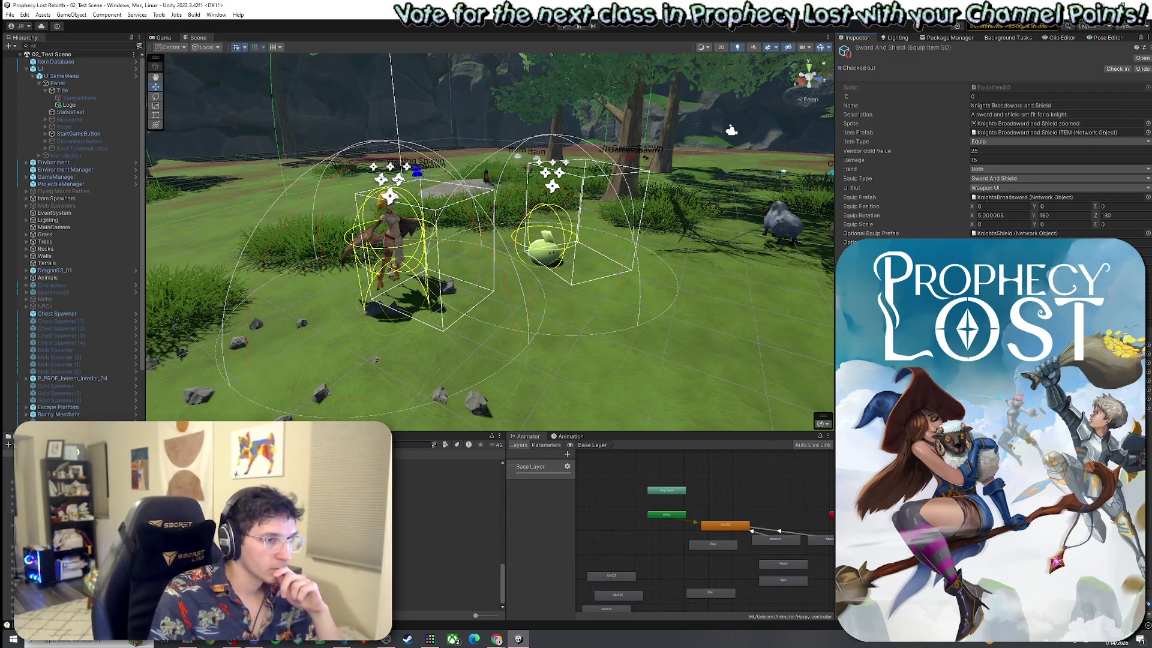
pyautogui.click(449, 491)
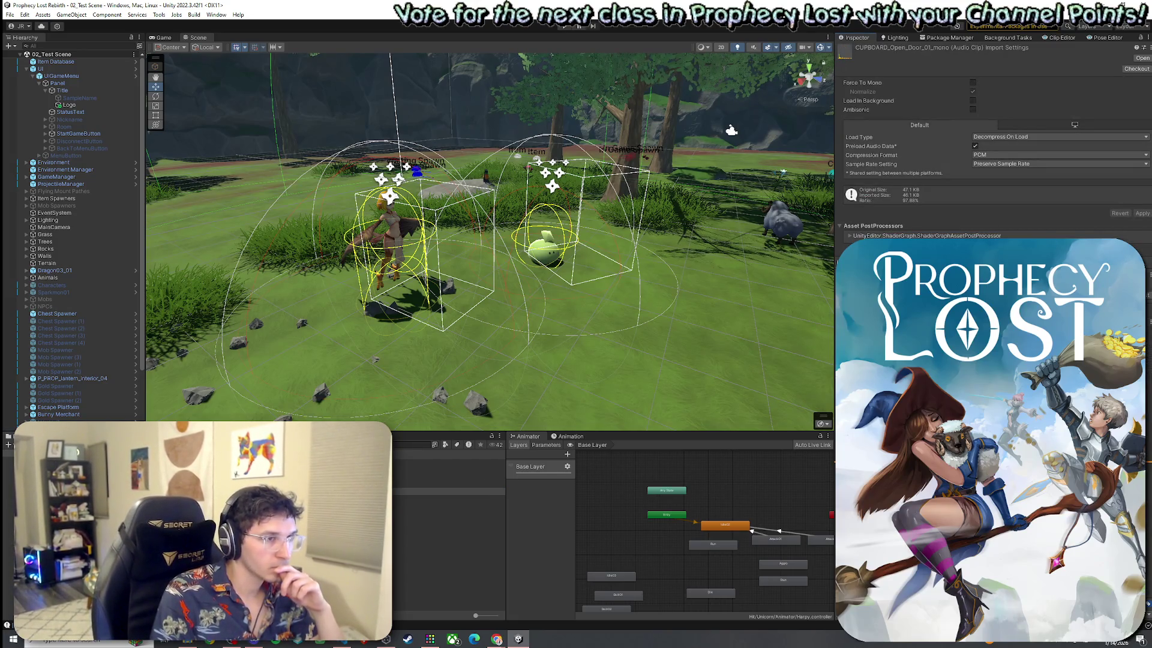
# Audition the CUPBOARD Close_Door 03–04 and Open_Door 01–04 clips, settling on Open_Door_03.
pyautogui.click(449, 484)
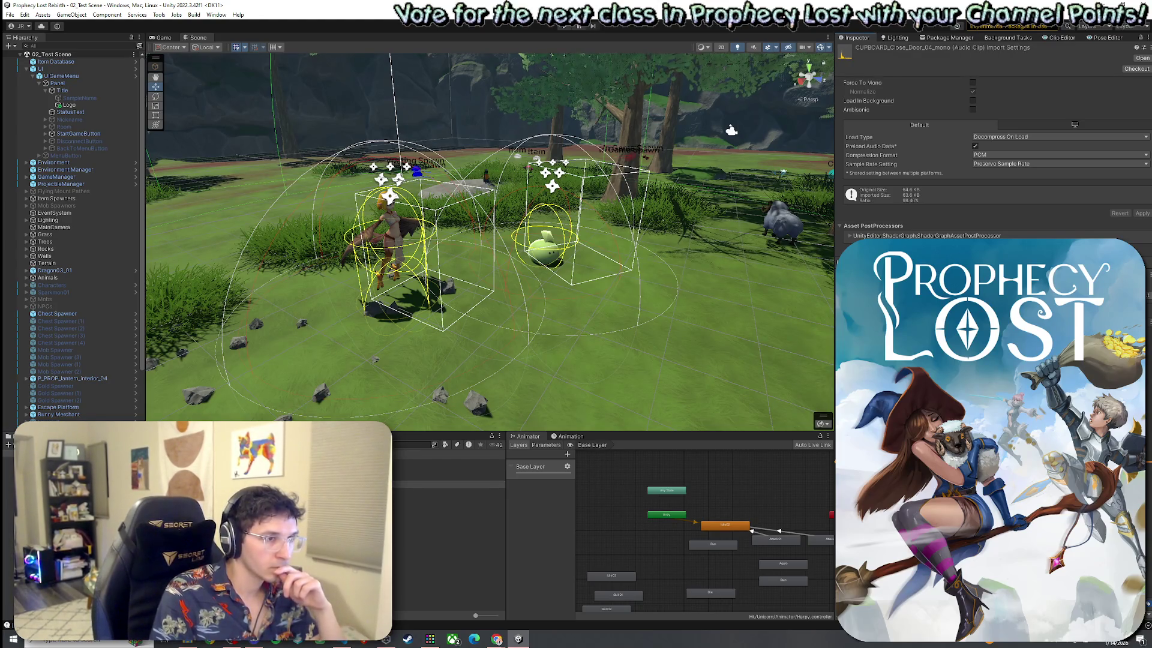
pyautogui.click(449, 477)
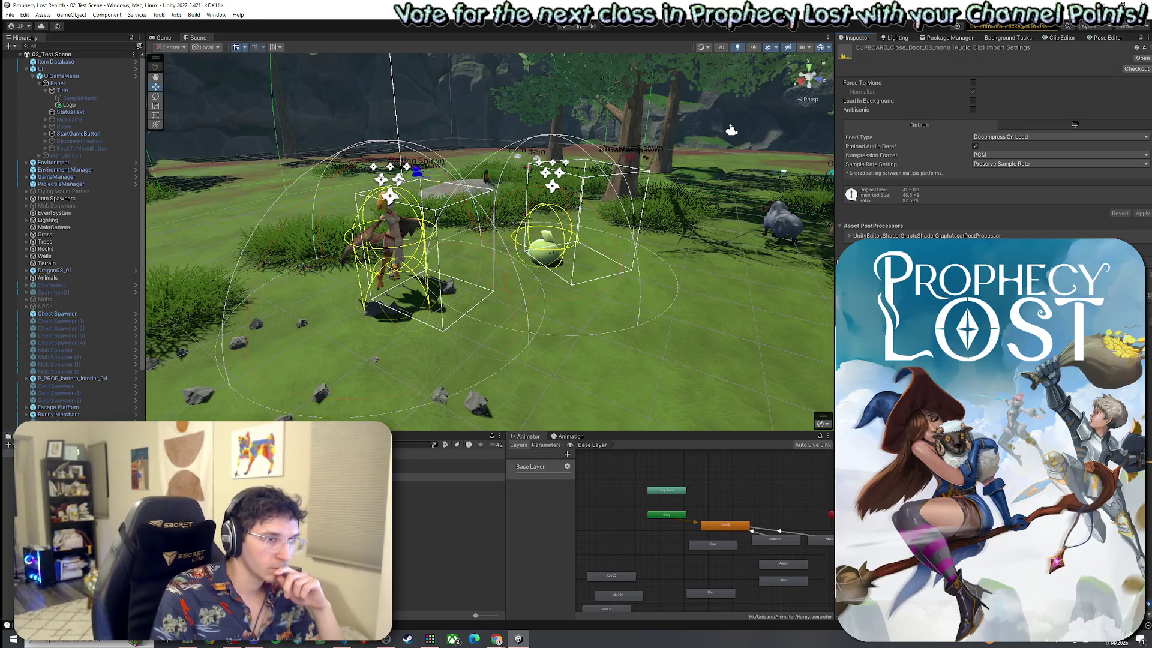
pyautogui.click(449, 498)
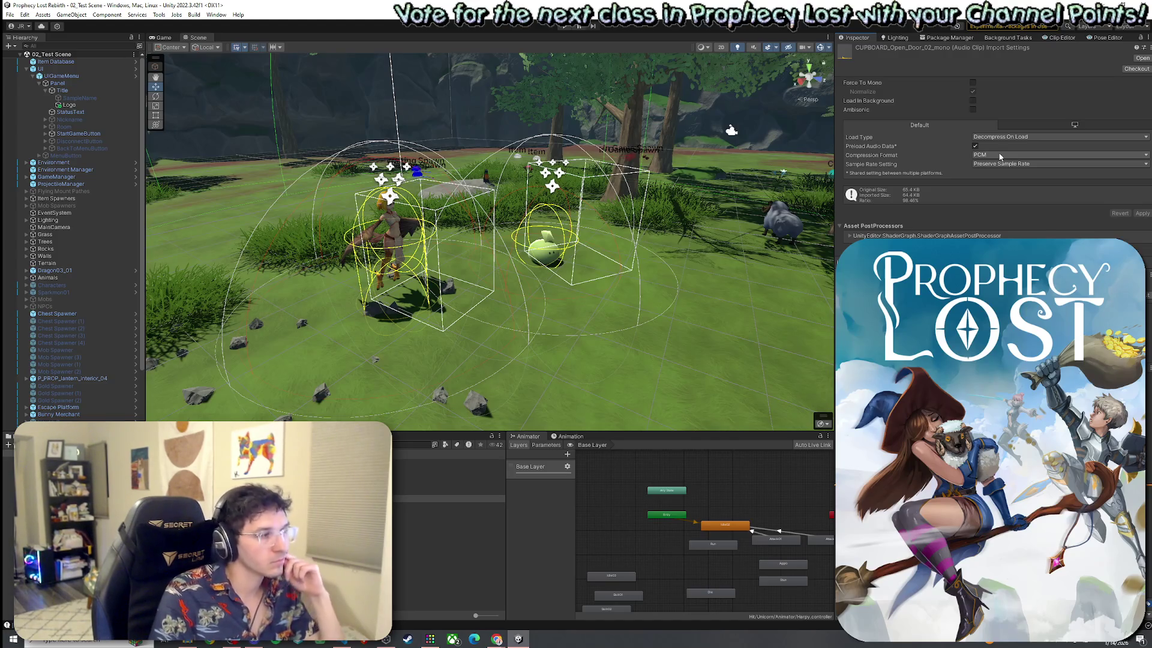
pyautogui.click(450, 506)
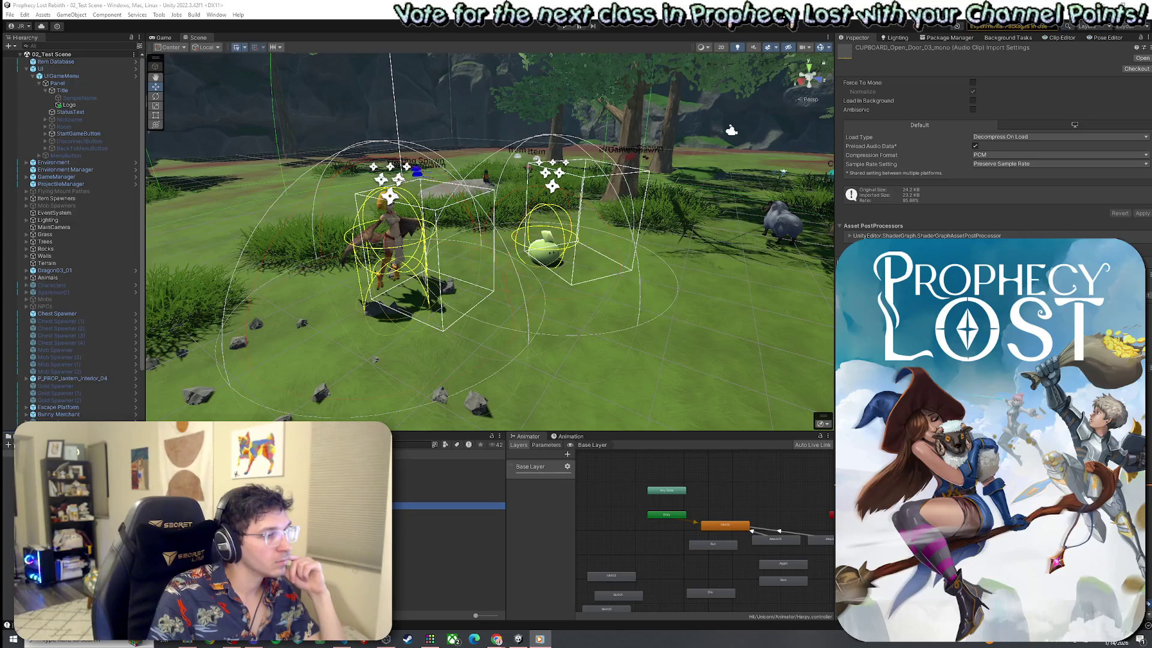
pyautogui.click(450, 512)
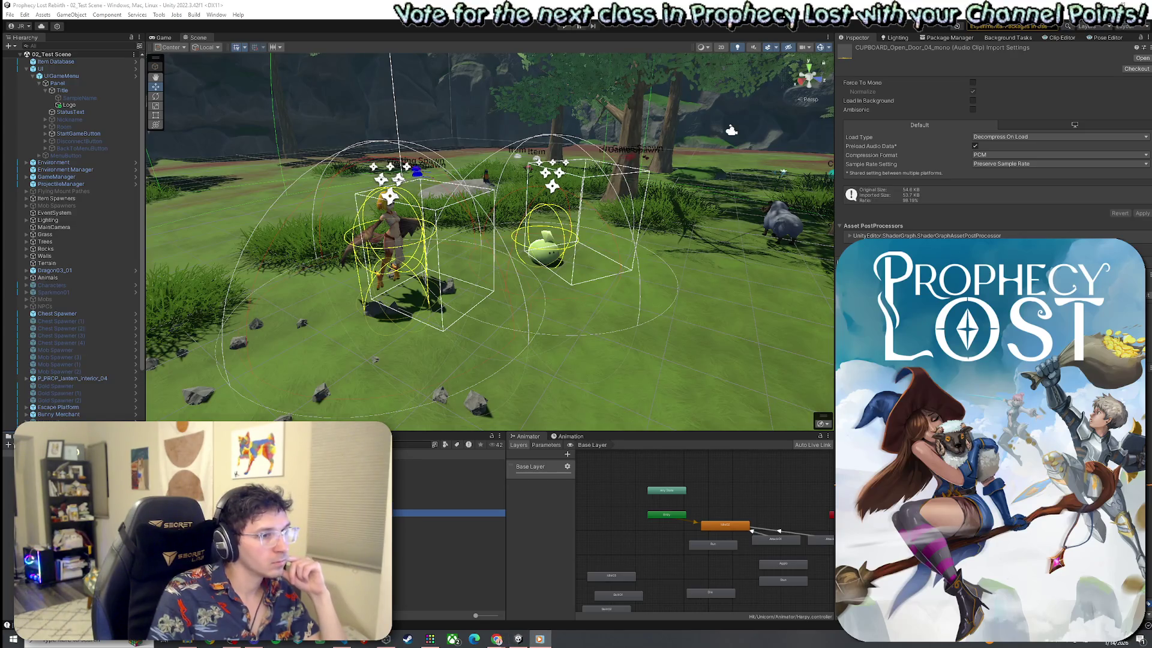
pyautogui.click(449, 506)
pyautogui.click(450, 499)
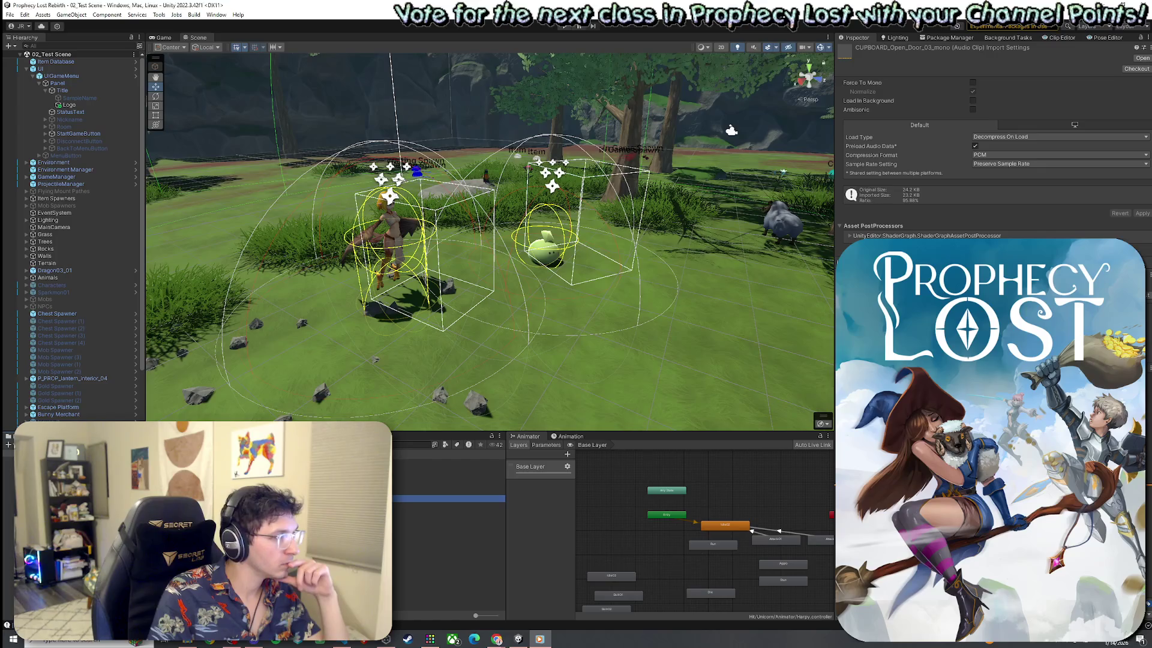
pyautogui.click(449, 491)
pyautogui.click(450, 499)
pyautogui.click(450, 506)
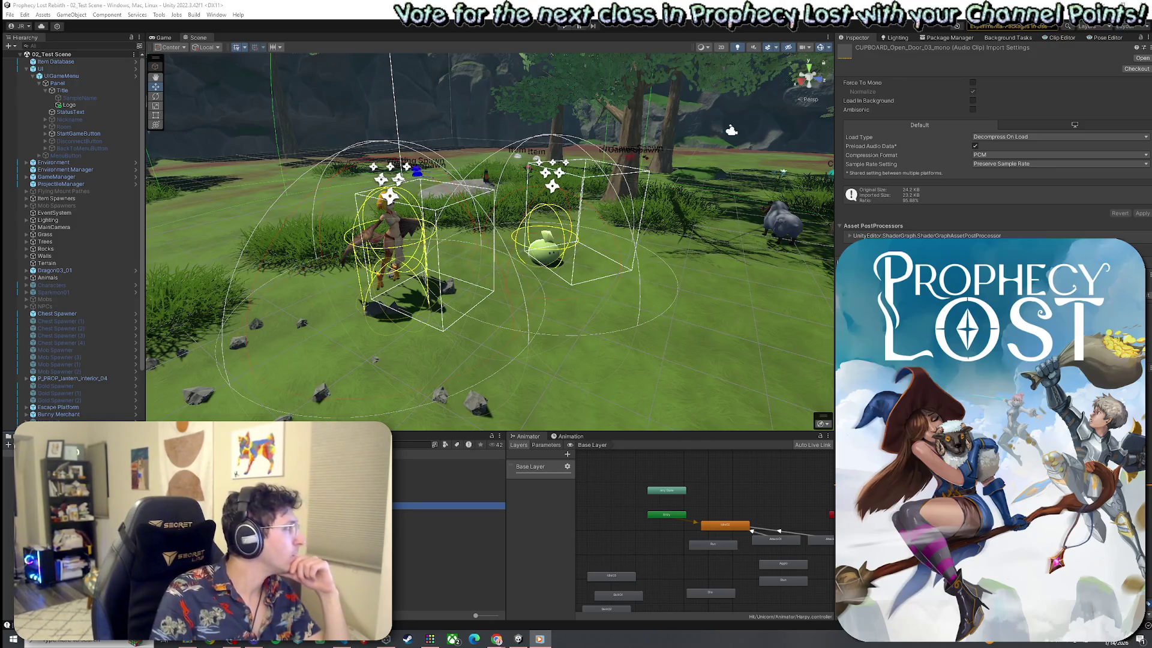
pyautogui.click(450, 600)
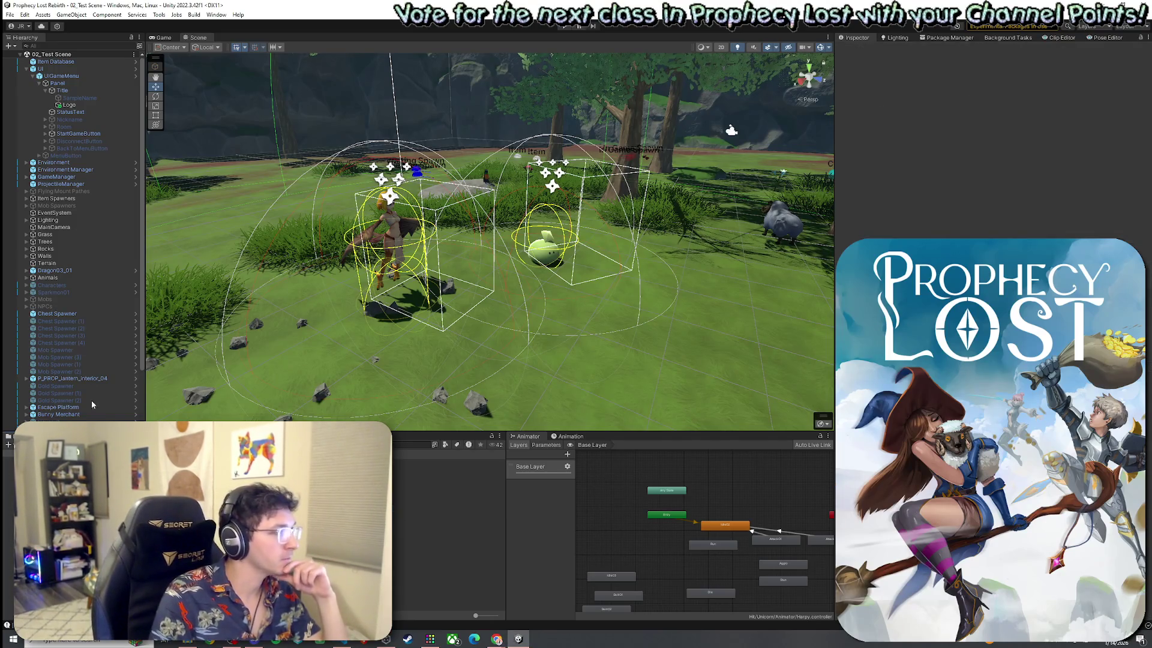
# Assign the 'Open Door 3' clip to the Sword And Shield item's audio clip field.
pyautogui.scroll(-3, 447, 534)
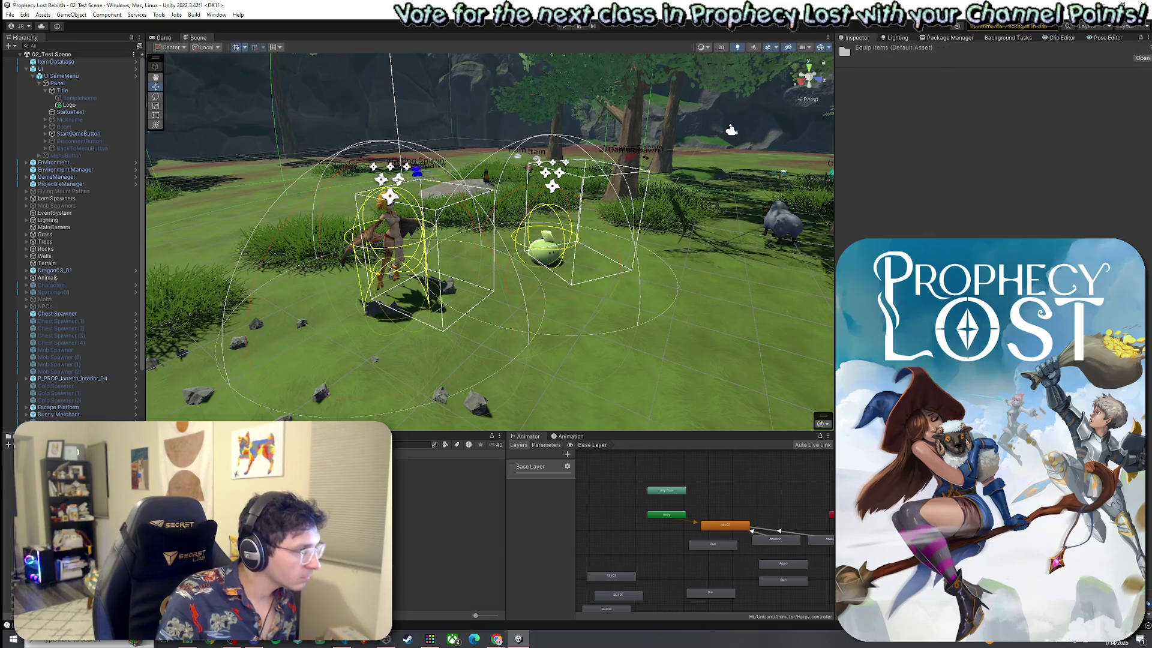
pyautogui.click(448, 469)
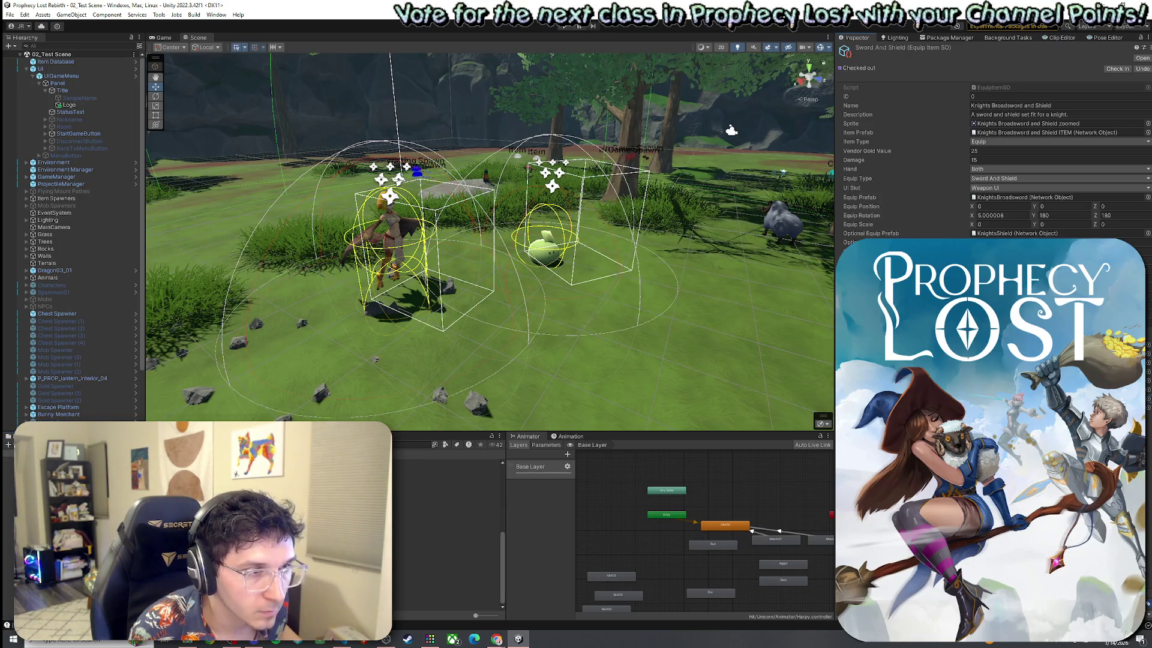
pyautogui.click(1148, 402)
pyautogui.write('Ope')
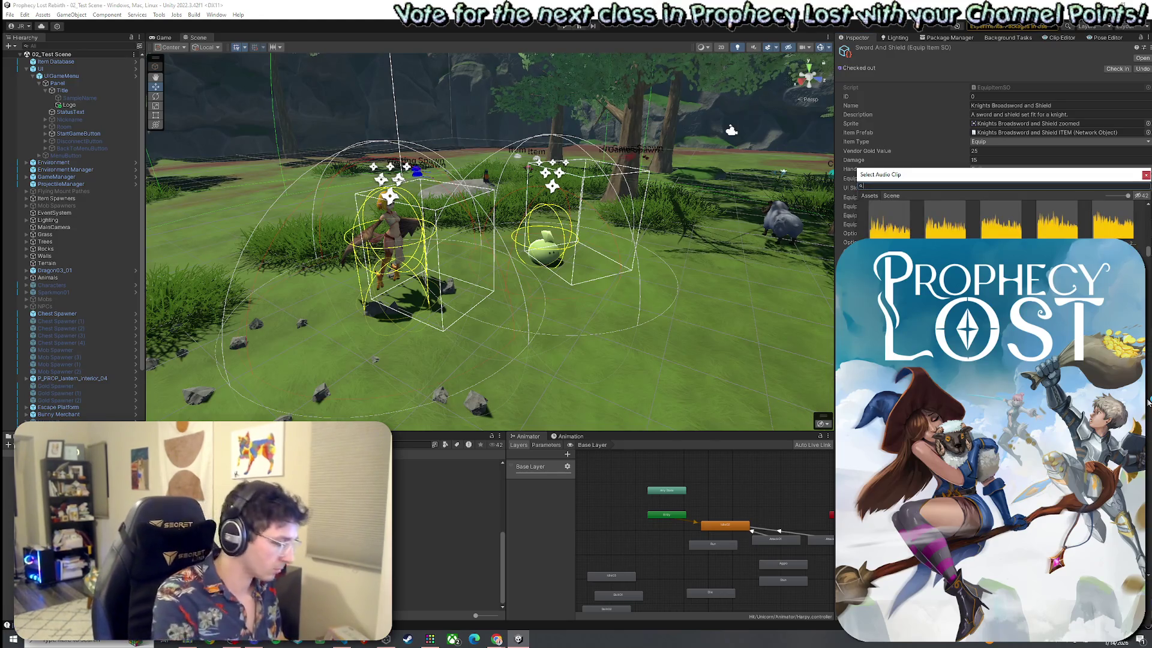
pyautogui.write('n Door 3')
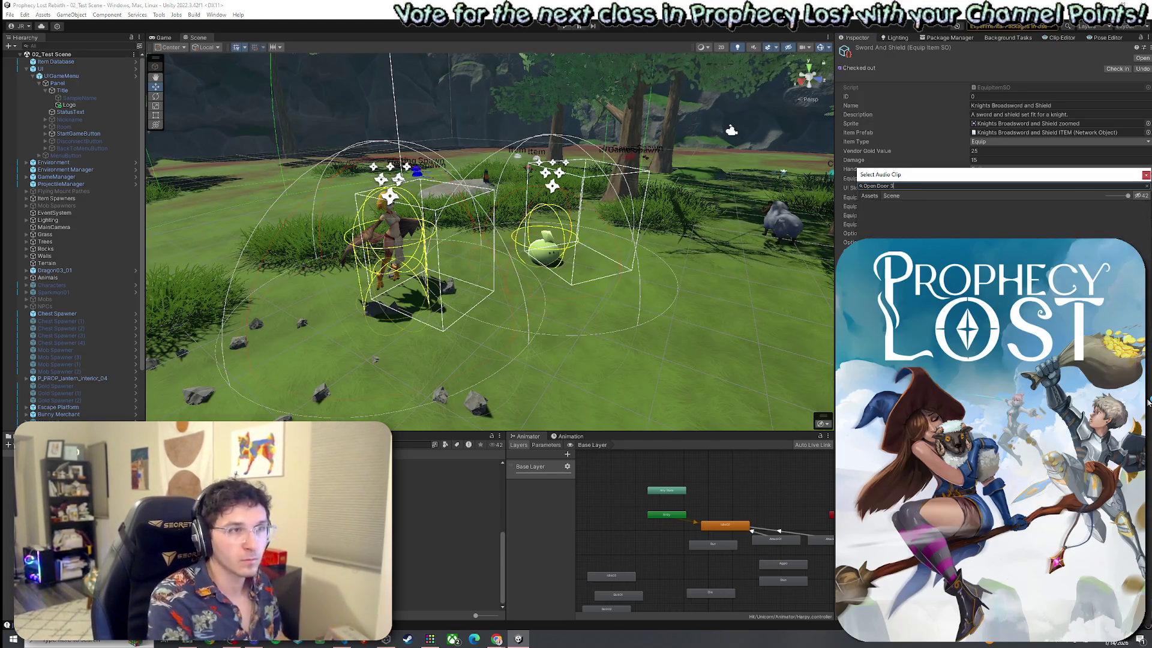
pyautogui.press('Return')
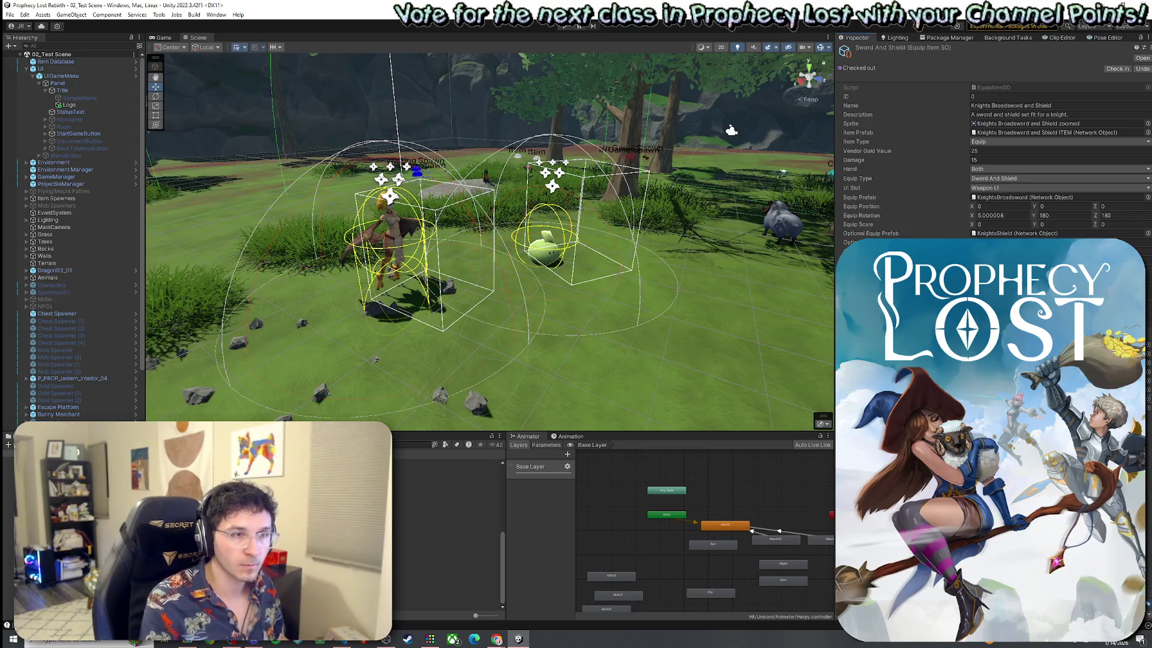
# Save the project and launch Play mode to test the sound.
pyautogui.click(10, 14)
pyautogui.click(36, 61)
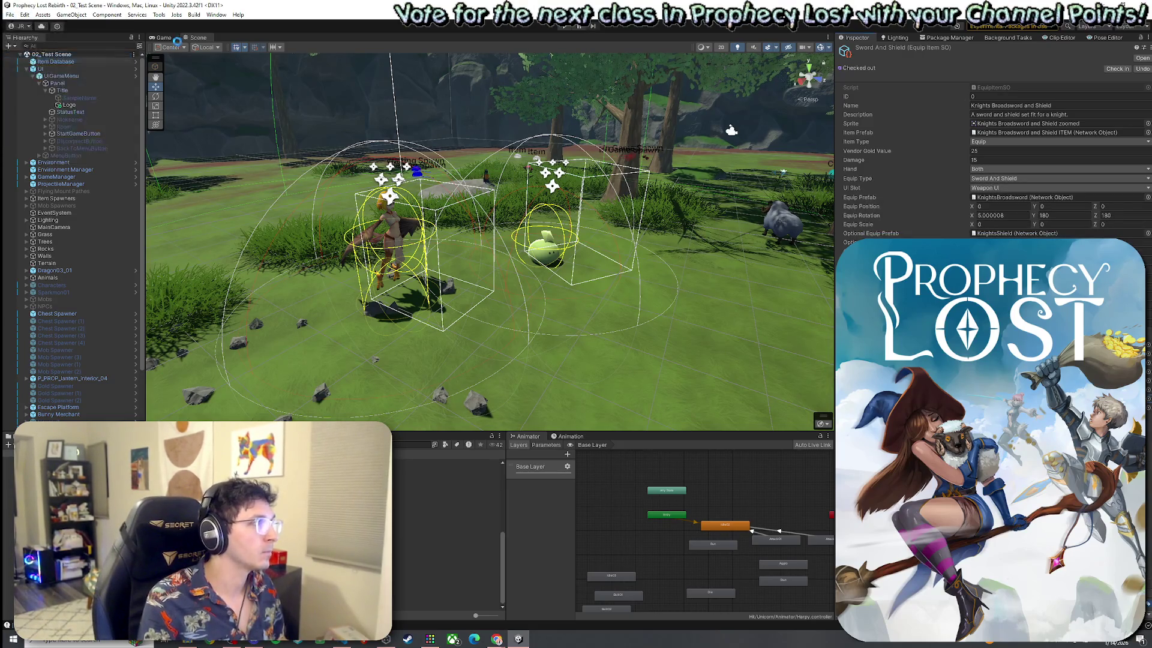
pyautogui.hotkey('ctrl', 'p')
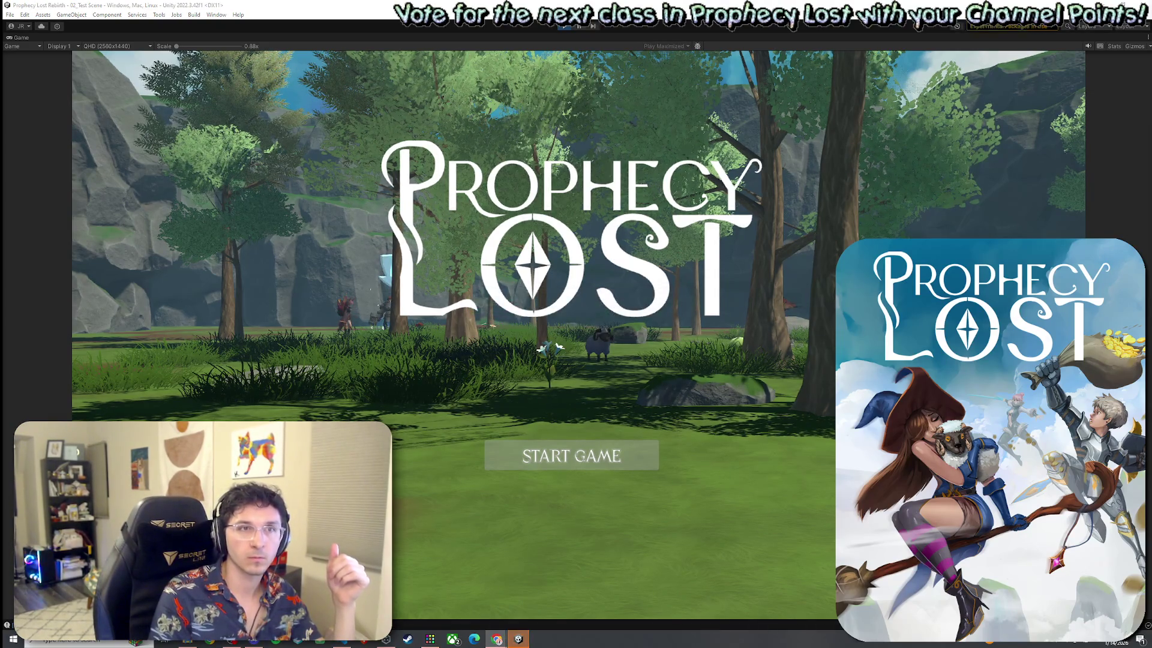
# Start the game from the title screen, run forward and swing the sword five times.
pyautogui.click(596, 460)
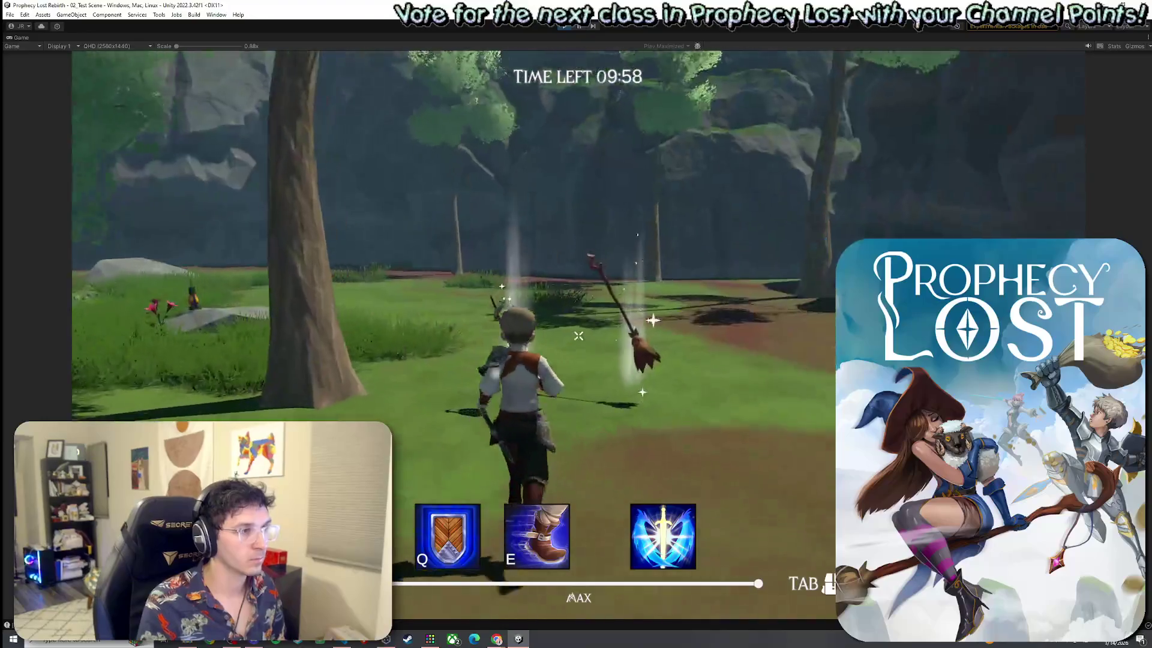
pyautogui.press('w')
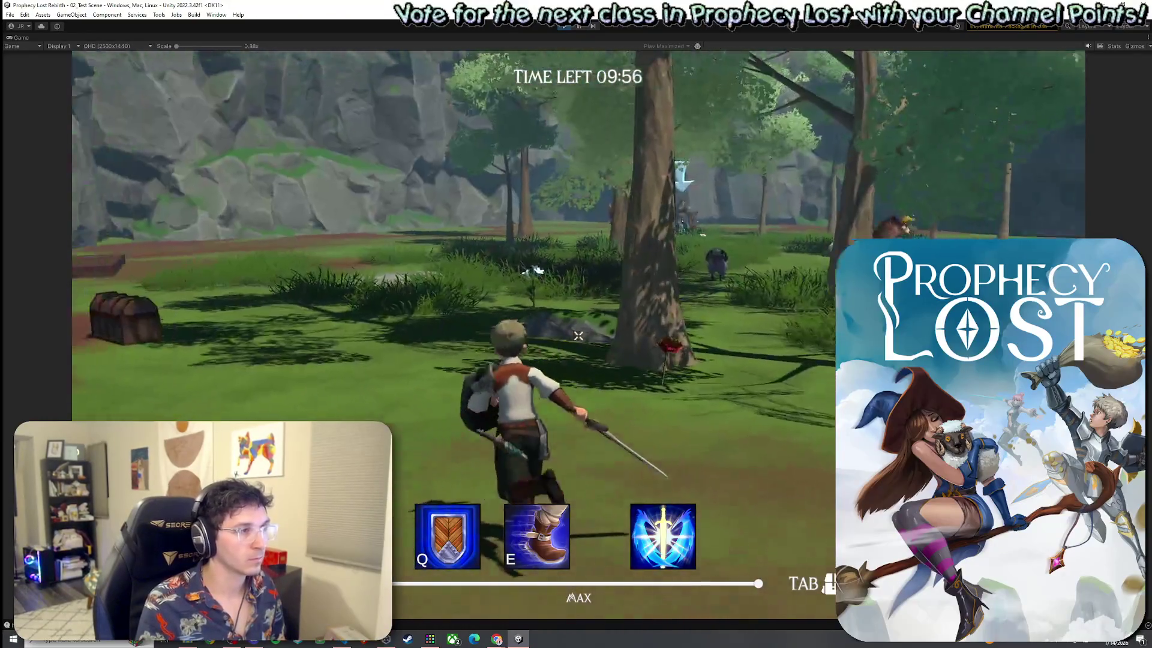
pyautogui.click(577, 336)
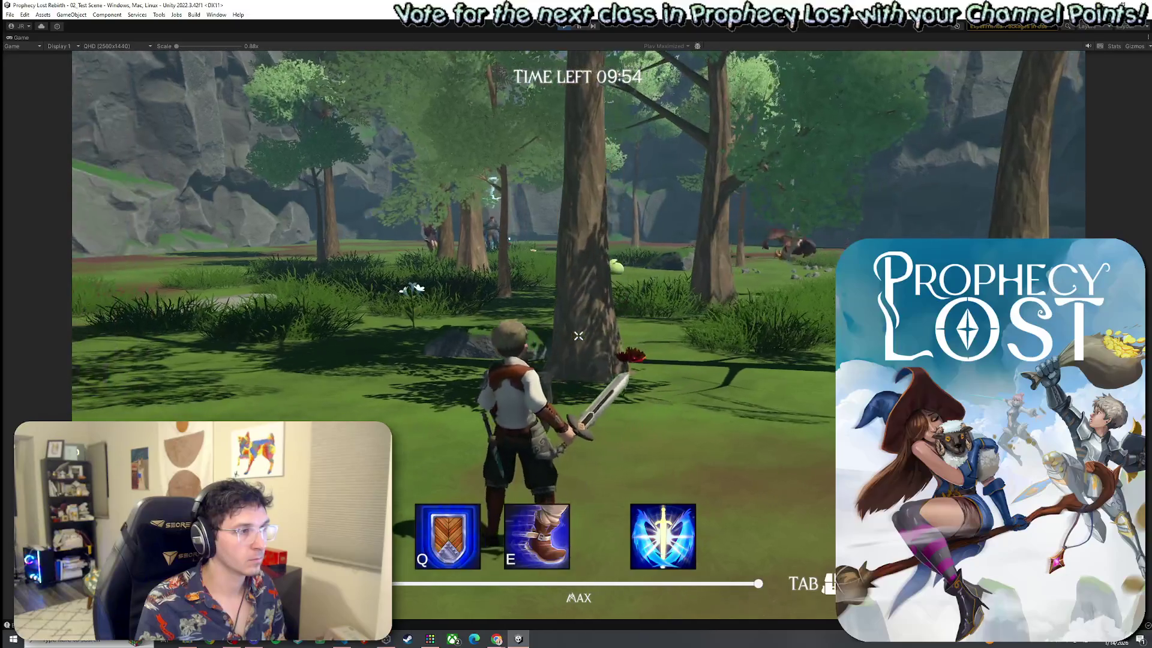
pyautogui.click(578, 336)
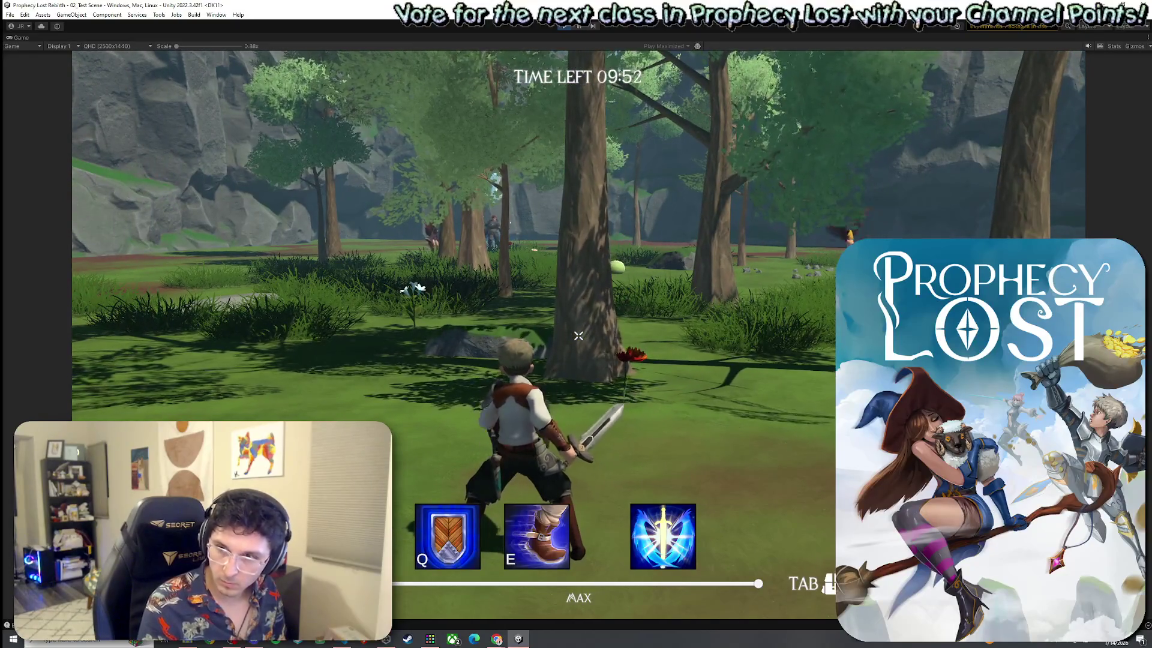
pyautogui.click(578, 336)
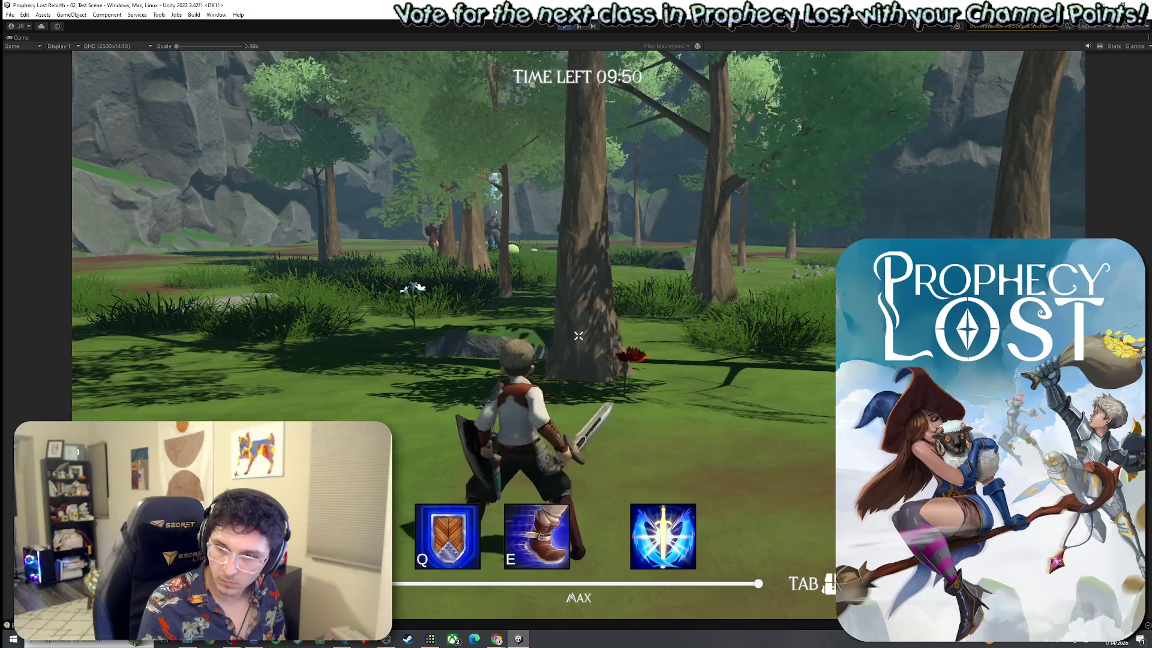
pyautogui.click(578, 336)
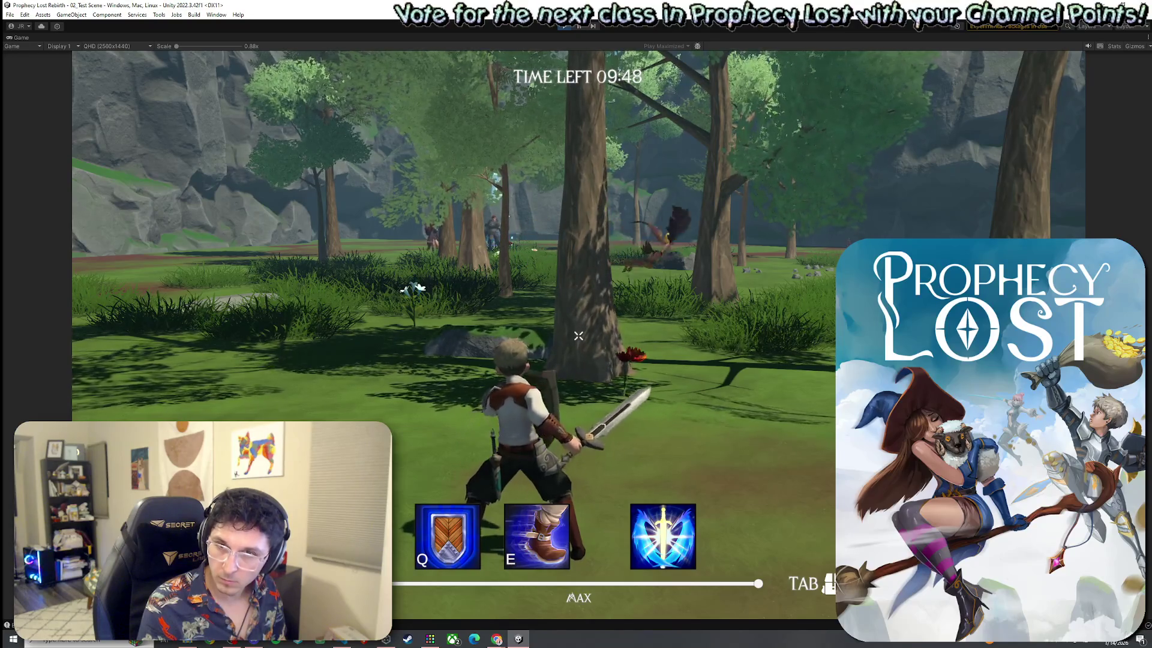
pyautogui.click(578, 336)
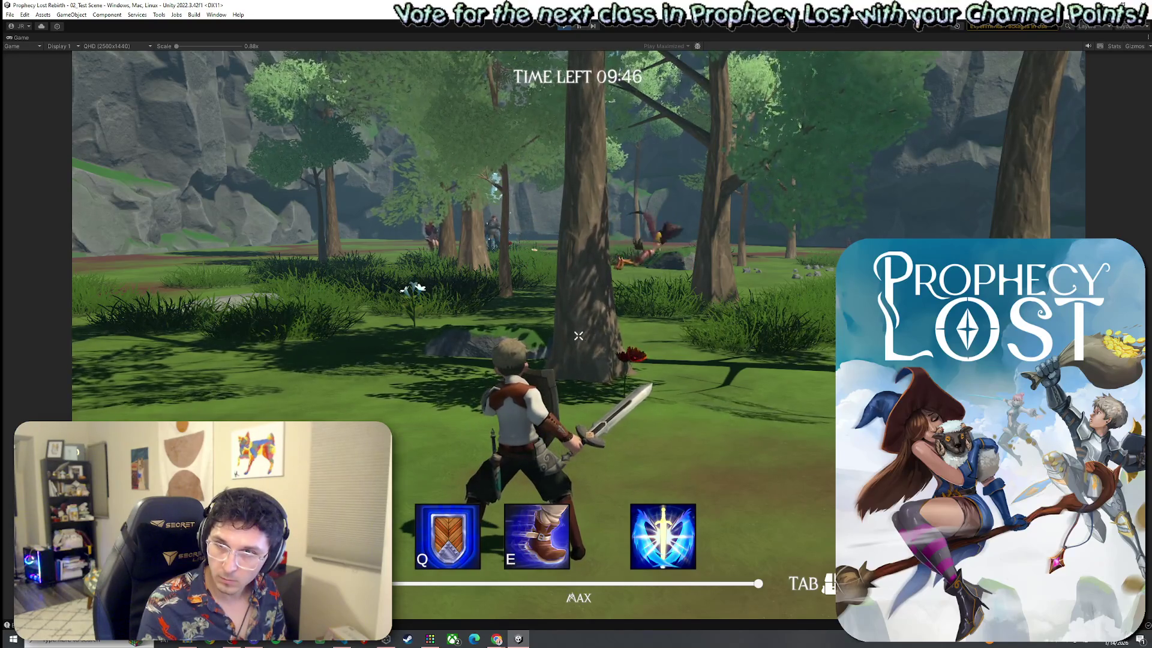
# Roam the clearing swinging the sword, attacking the flying enemy near the wooden platform.
pyautogui.press('w')
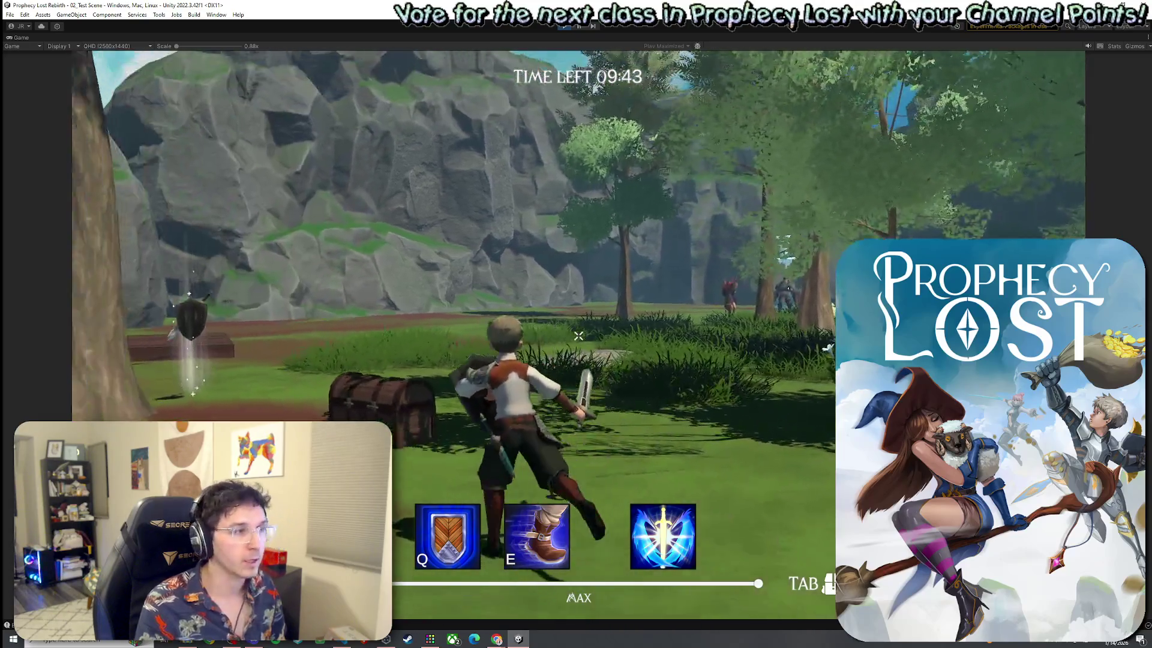
pyautogui.click(577, 336)
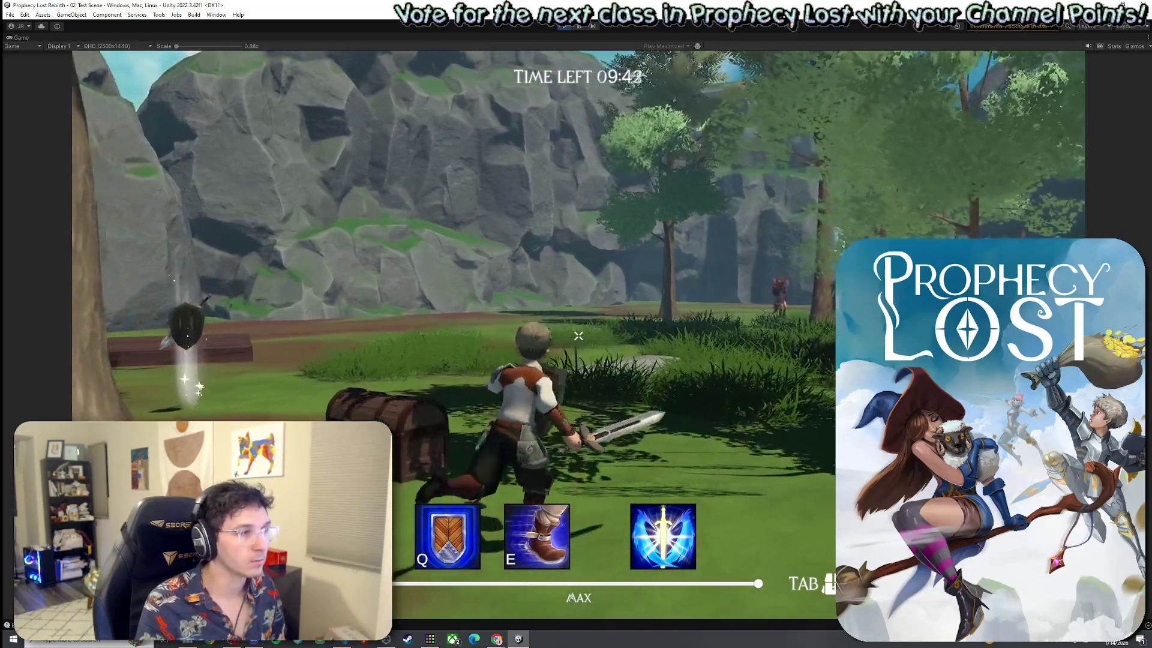
pyautogui.press('w')
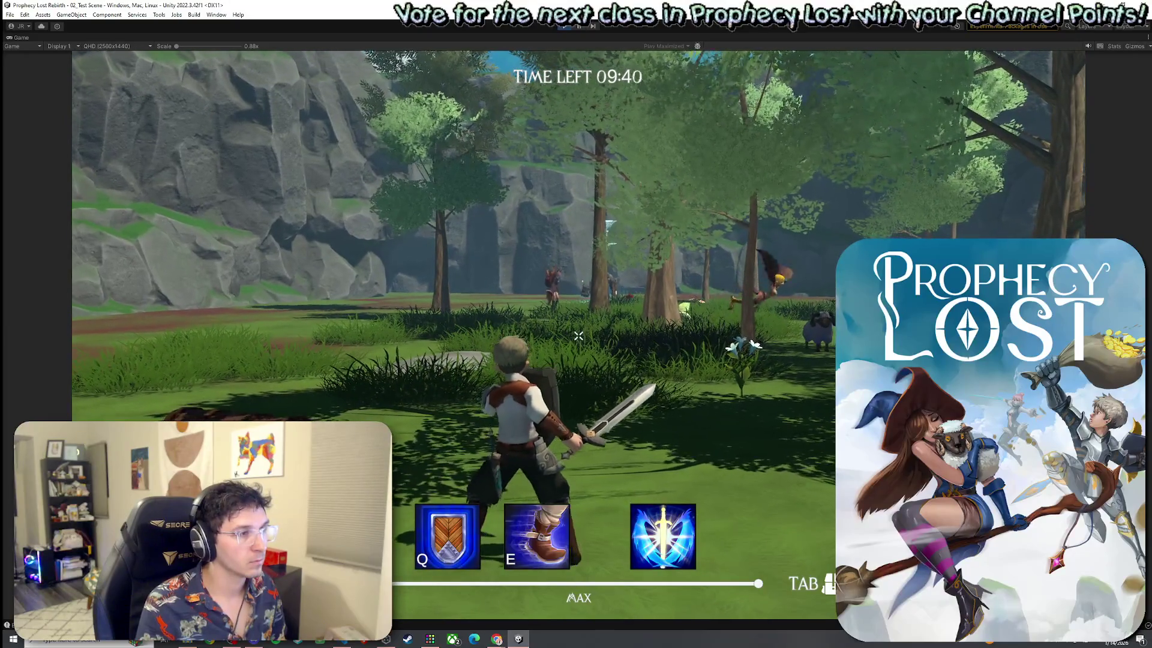
pyautogui.click(578, 336)
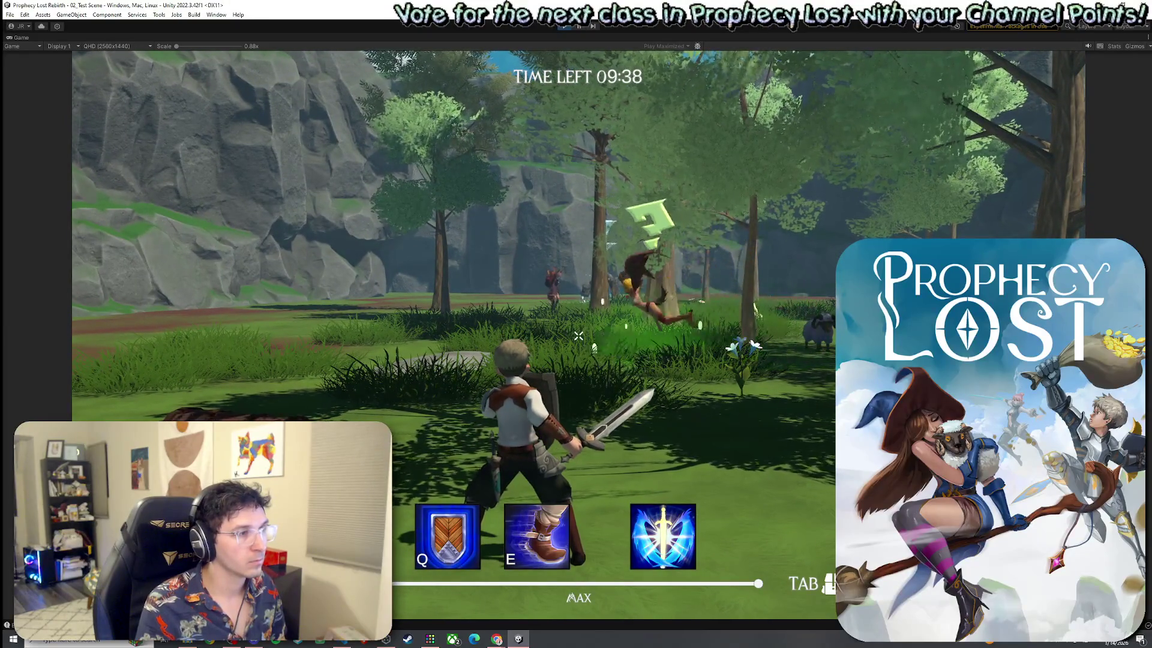
pyautogui.press('w')
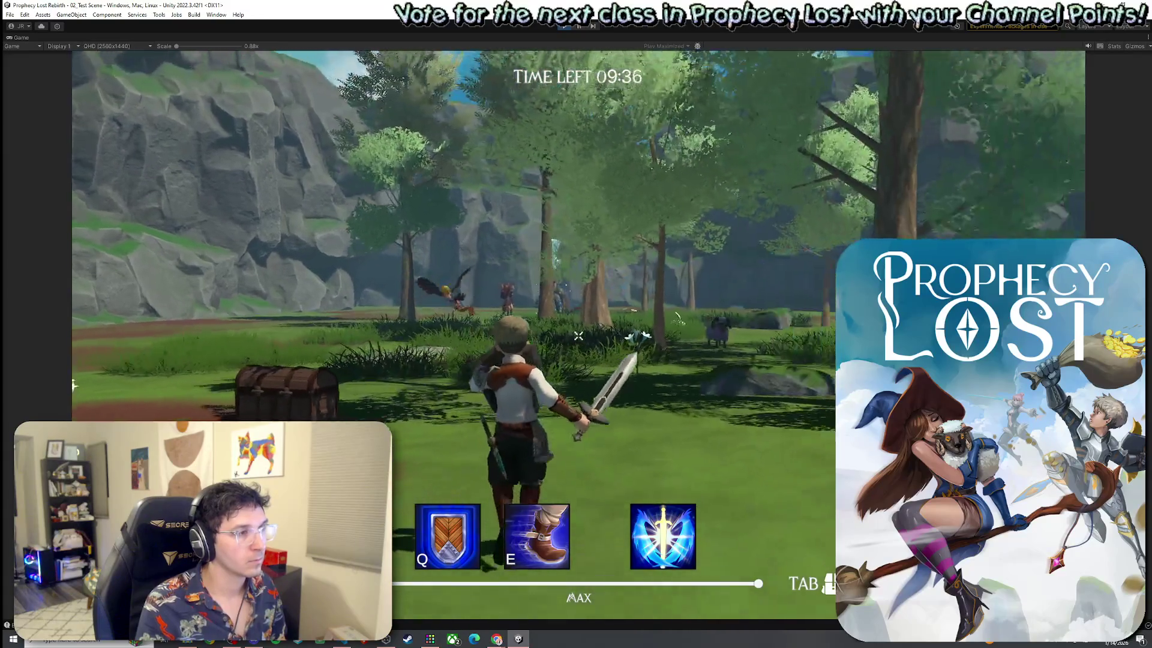
pyautogui.press('w')
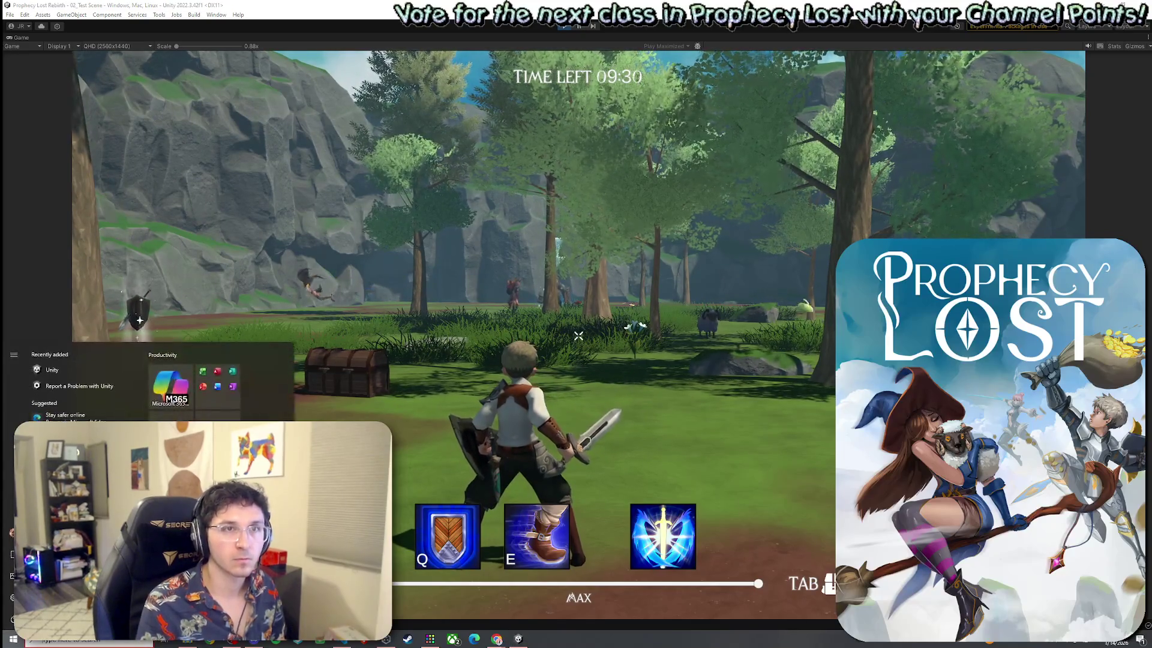
pyautogui.click(892, 192)
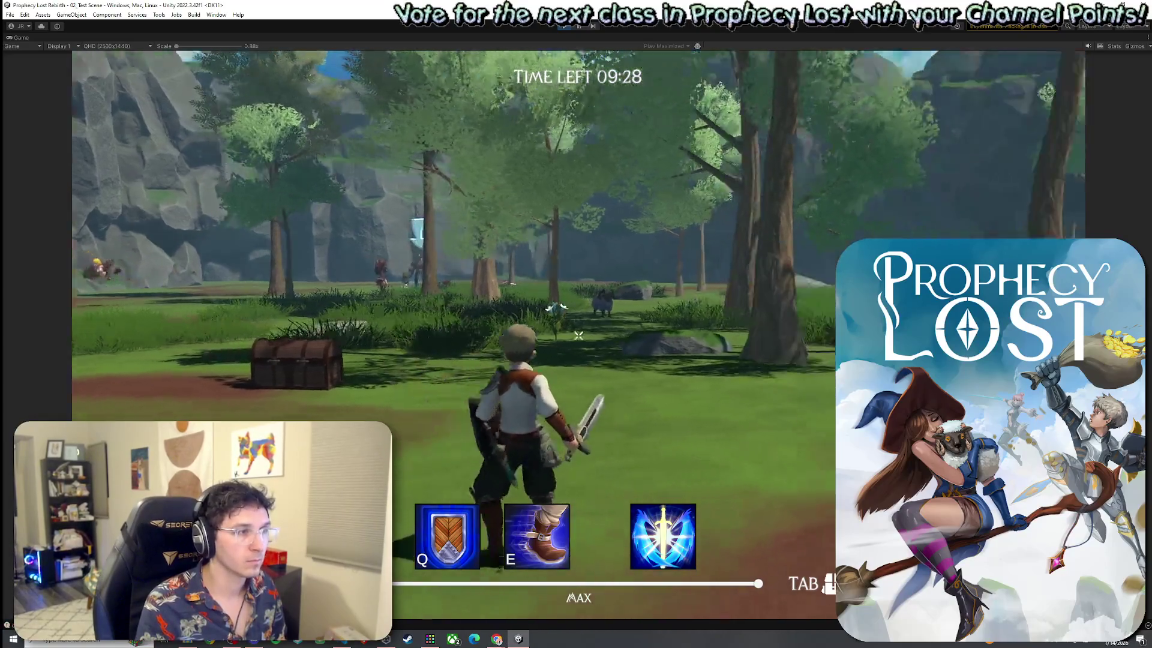
pyautogui.click(578, 336)
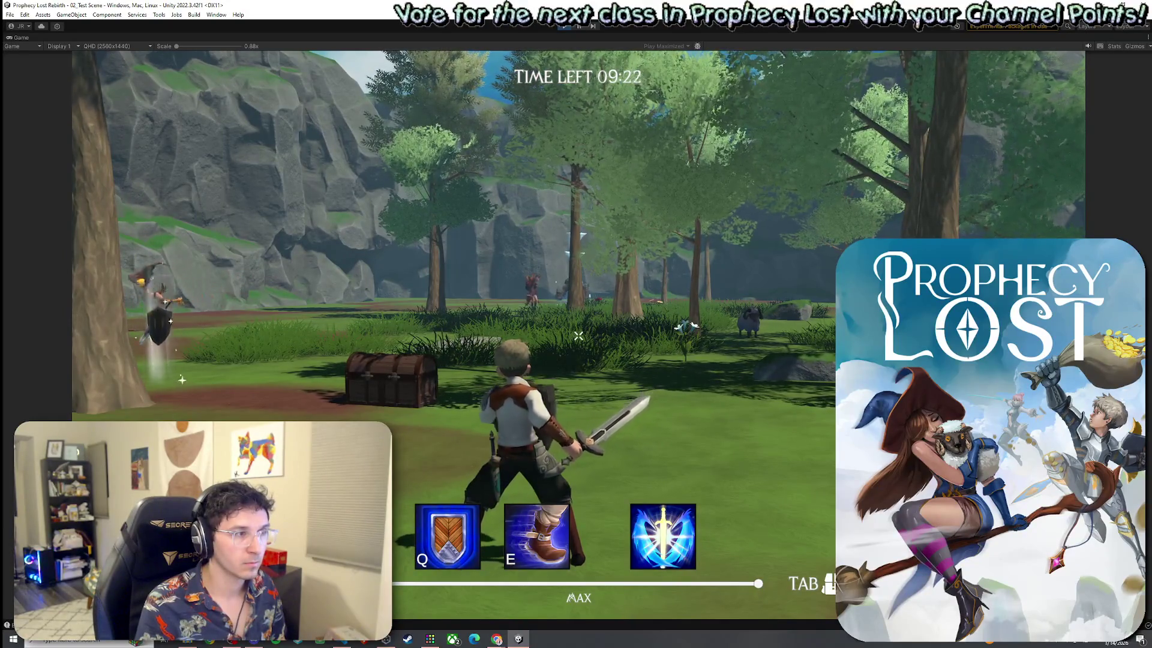
pyautogui.press('w')
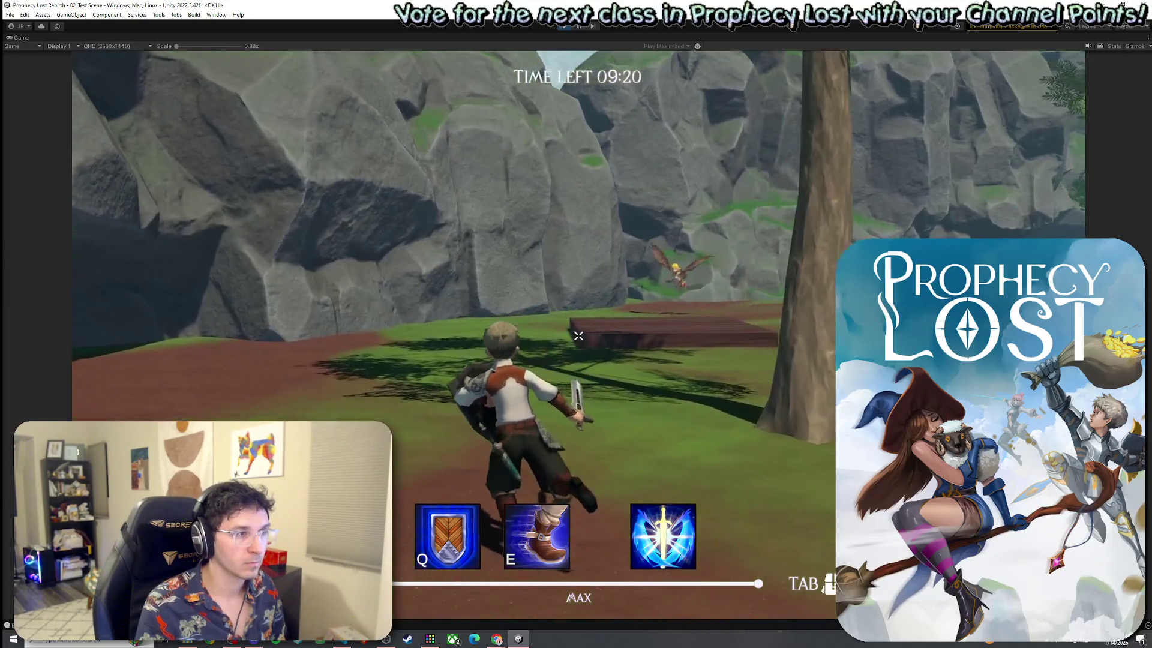
pyautogui.click(578, 336)
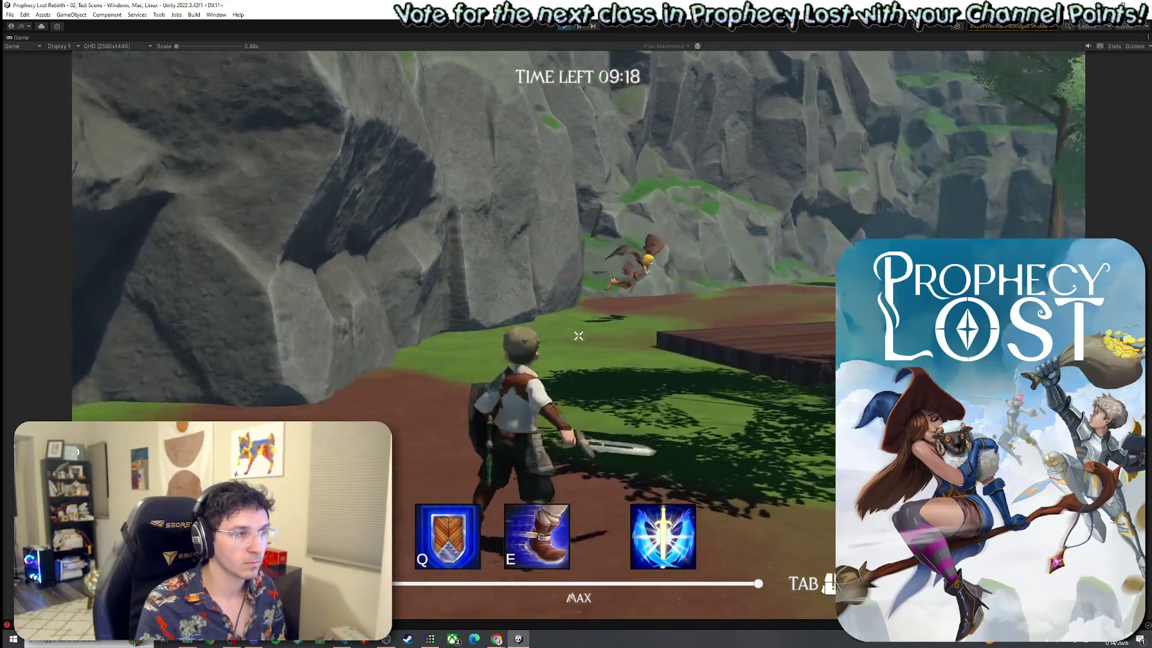
pyautogui.click(579, 336)
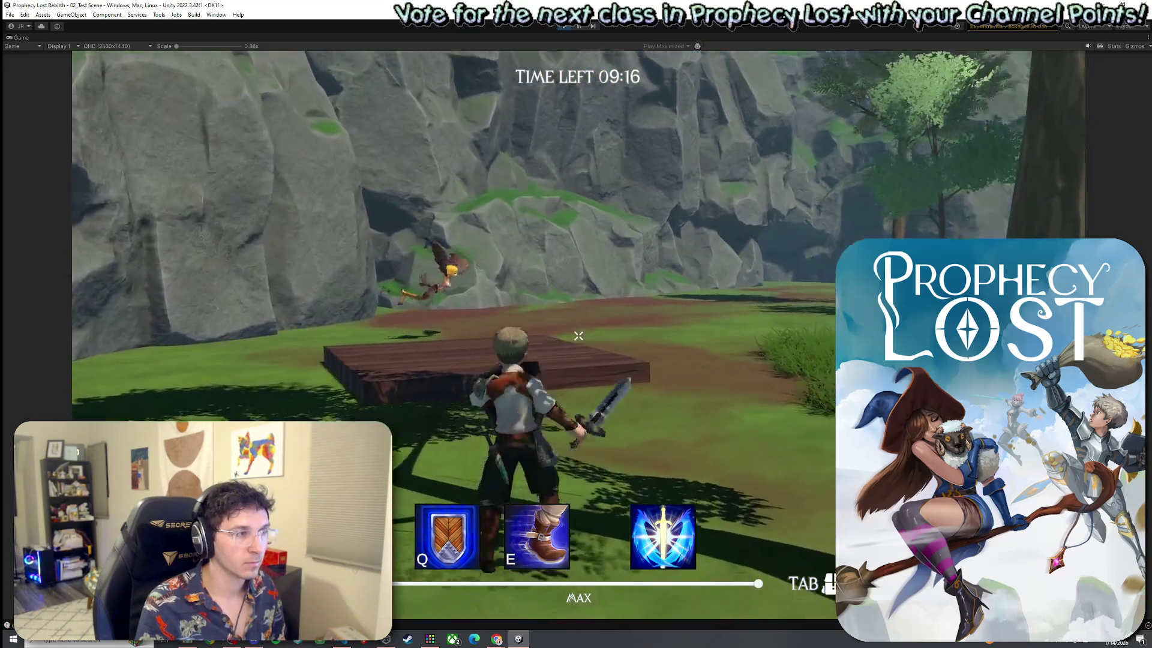
pyautogui.click(578, 336)
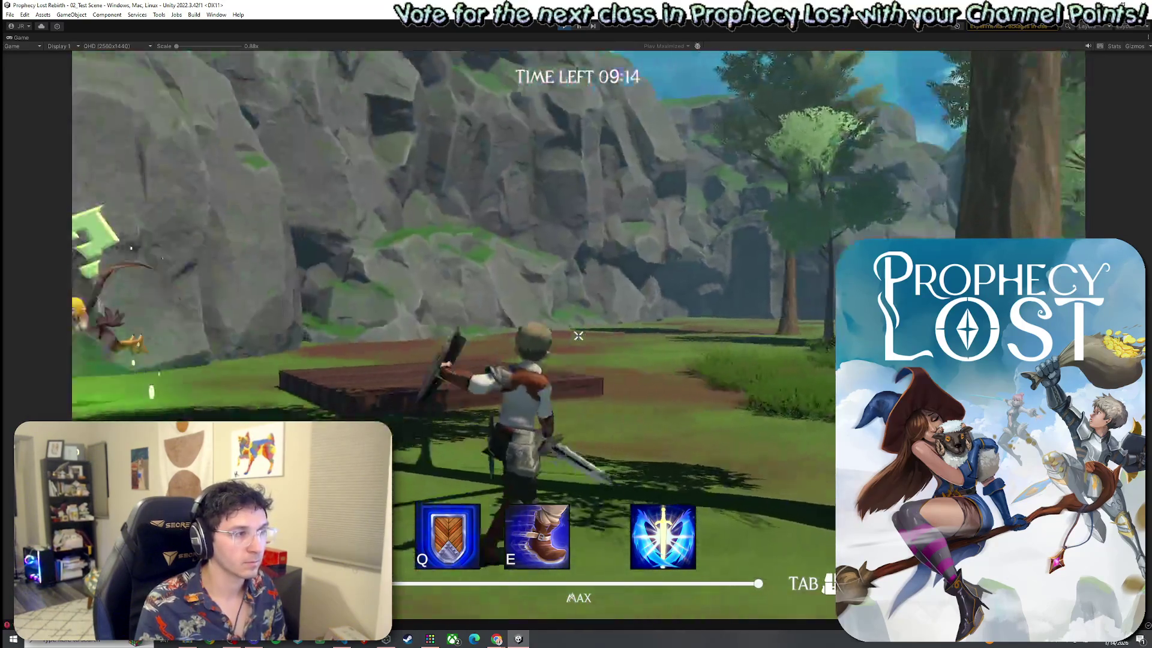
pyautogui.click(579, 336)
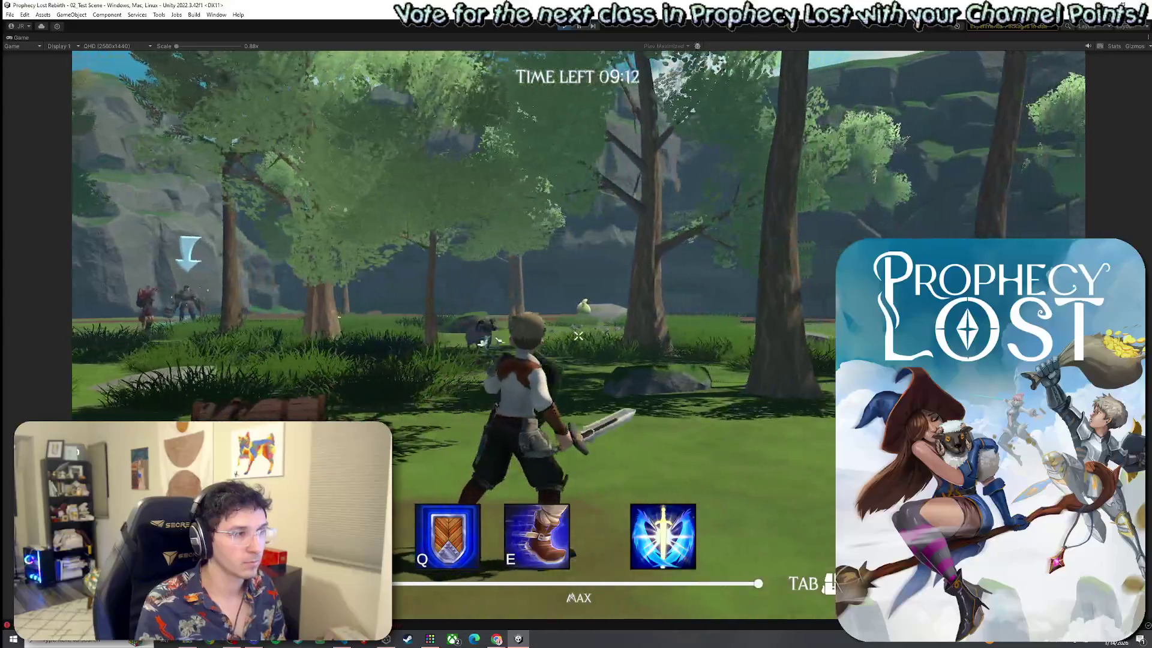
# Run through the forest past the chest toward the cliffs, then return to the title screen and stop Play mode.
pyautogui.press('w')
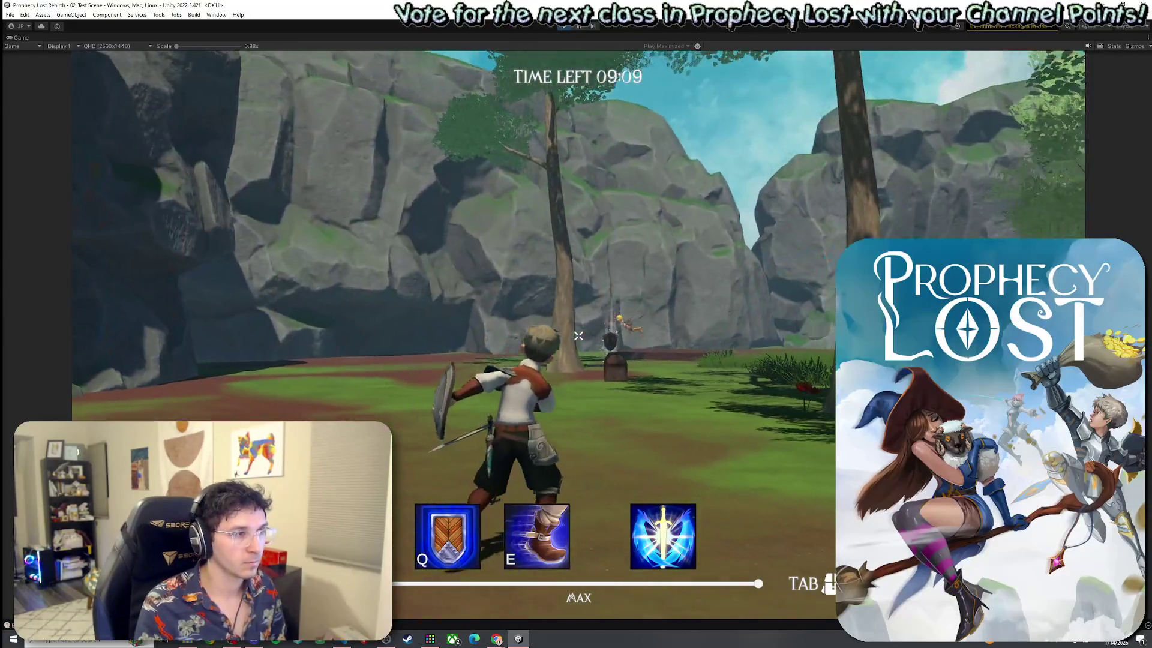
pyautogui.click(579, 336)
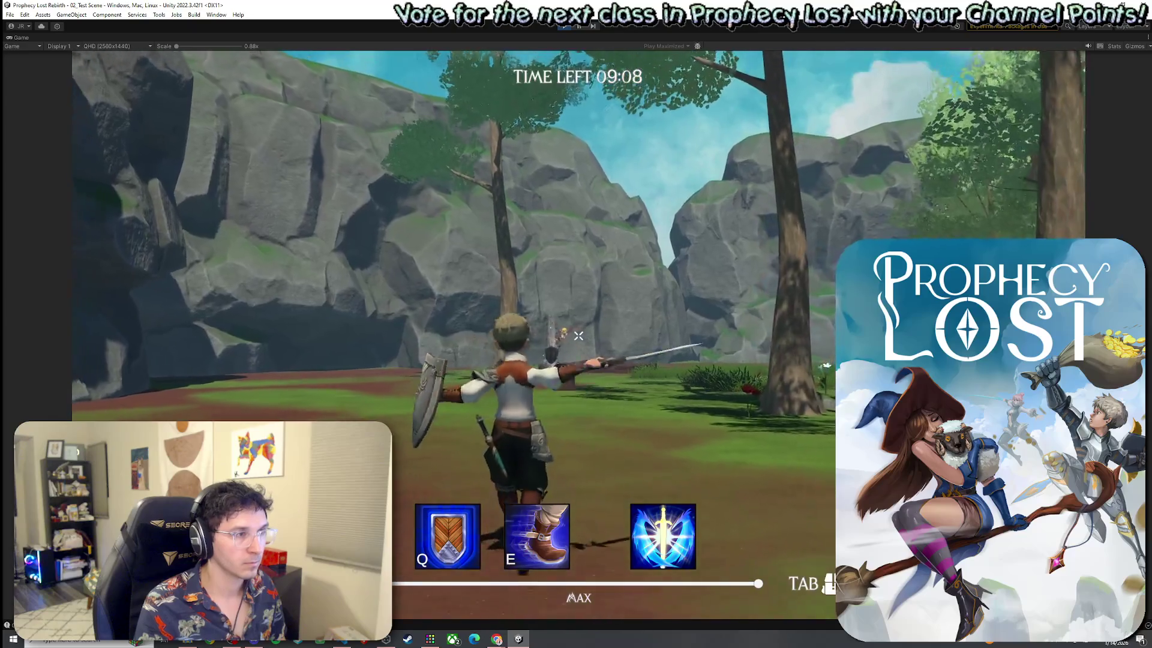
pyautogui.press('w')
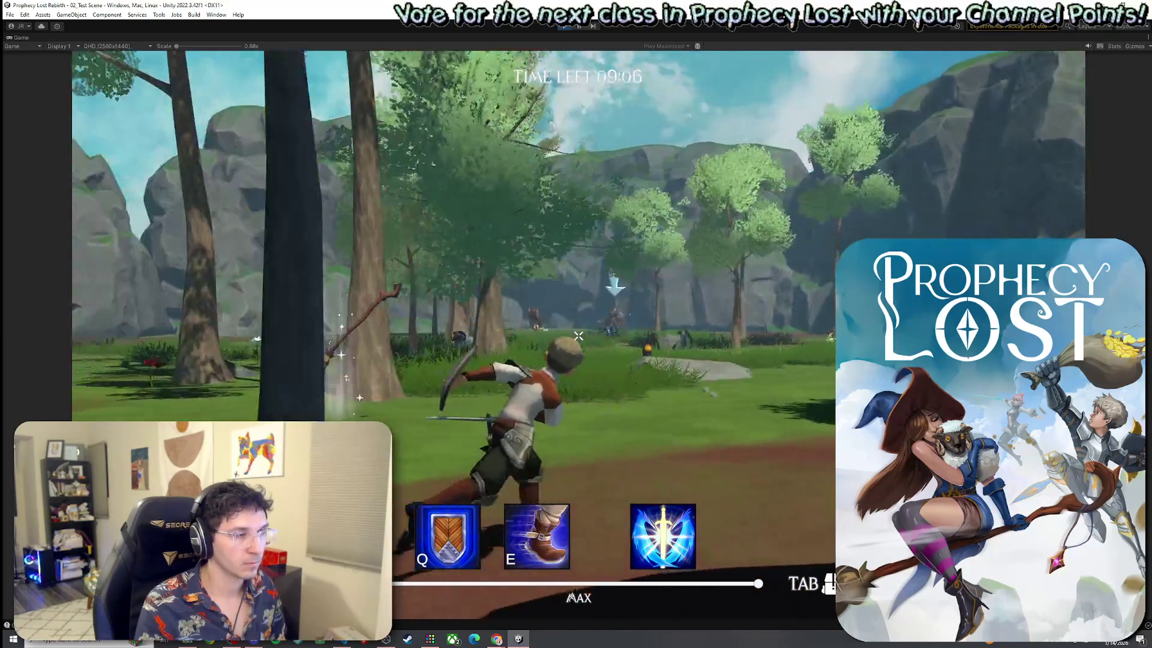
pyautogui.press('w')
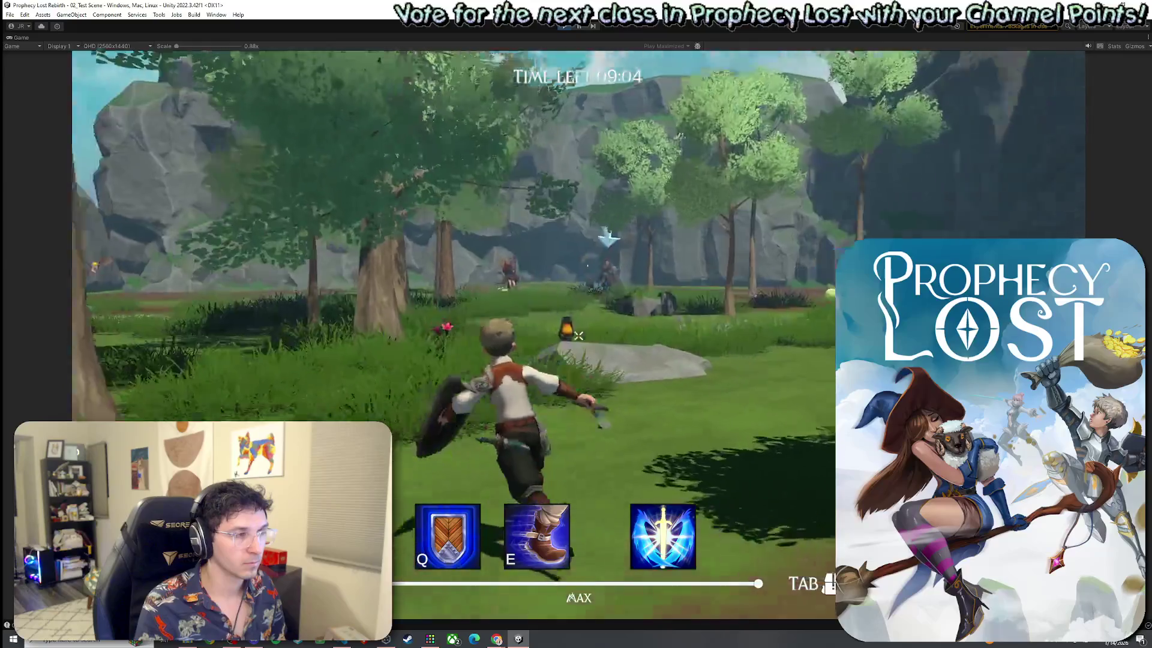
pyautogui.press('w')
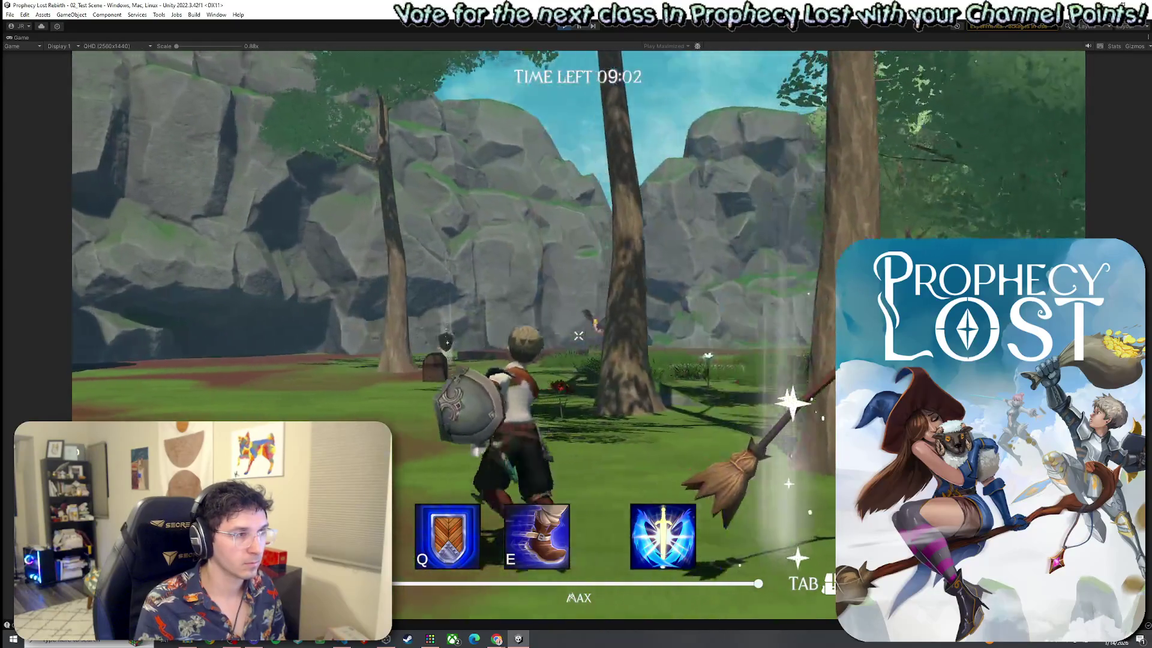
pyautogui.press('w')
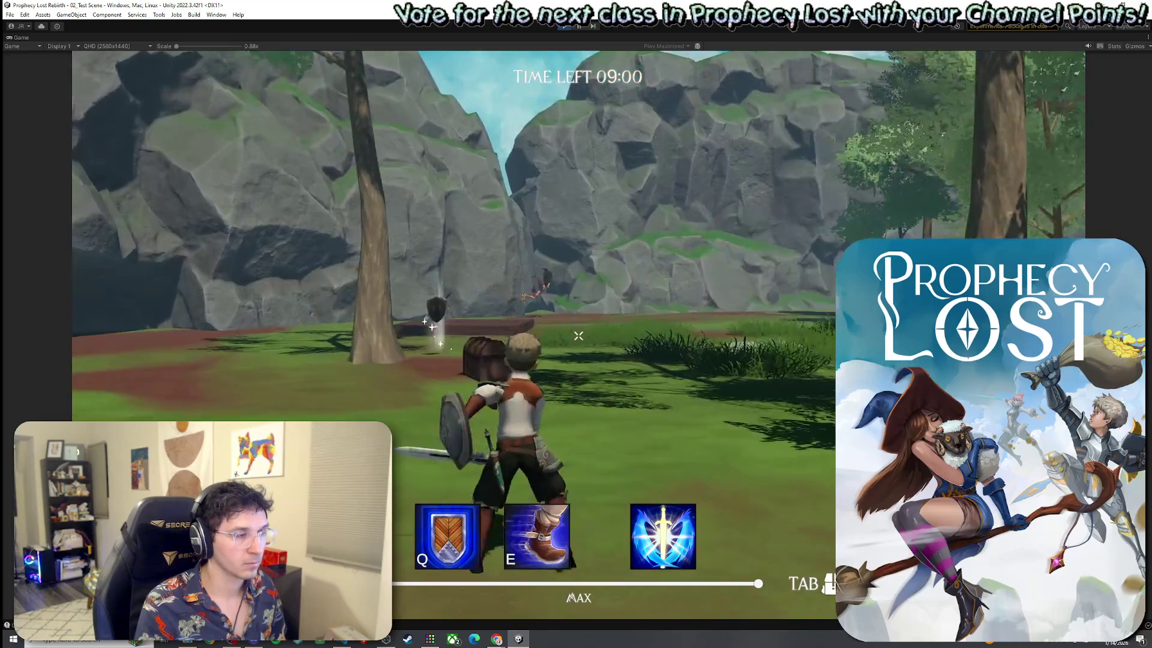
pyautogui.press('w')
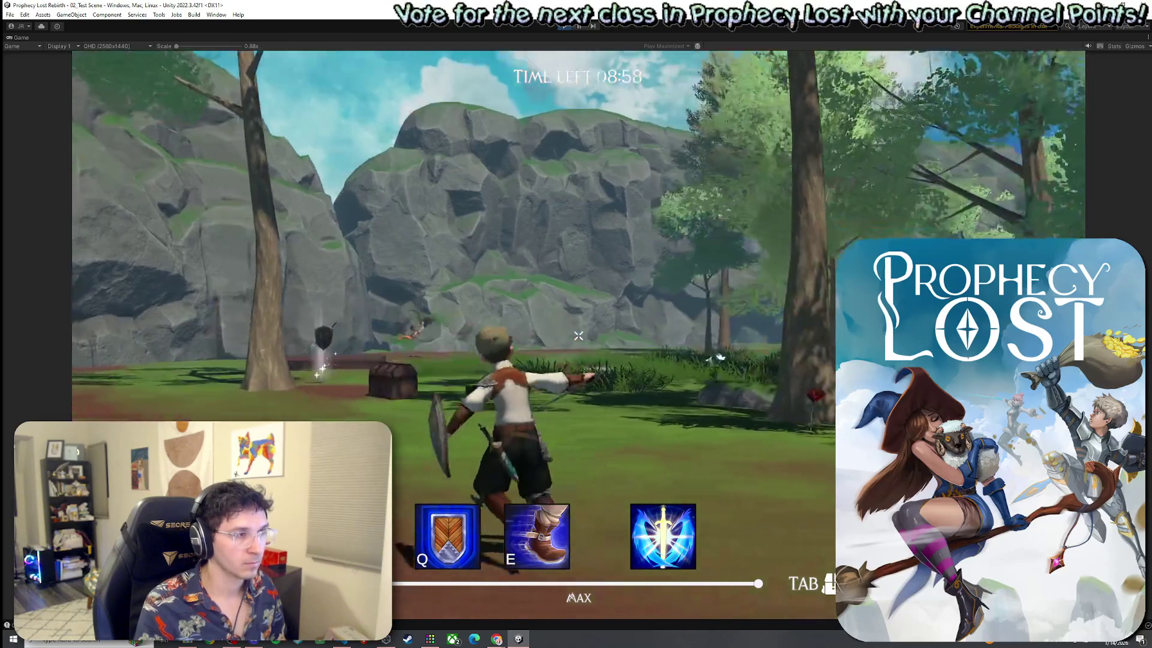
pyautogui.press('Escape')
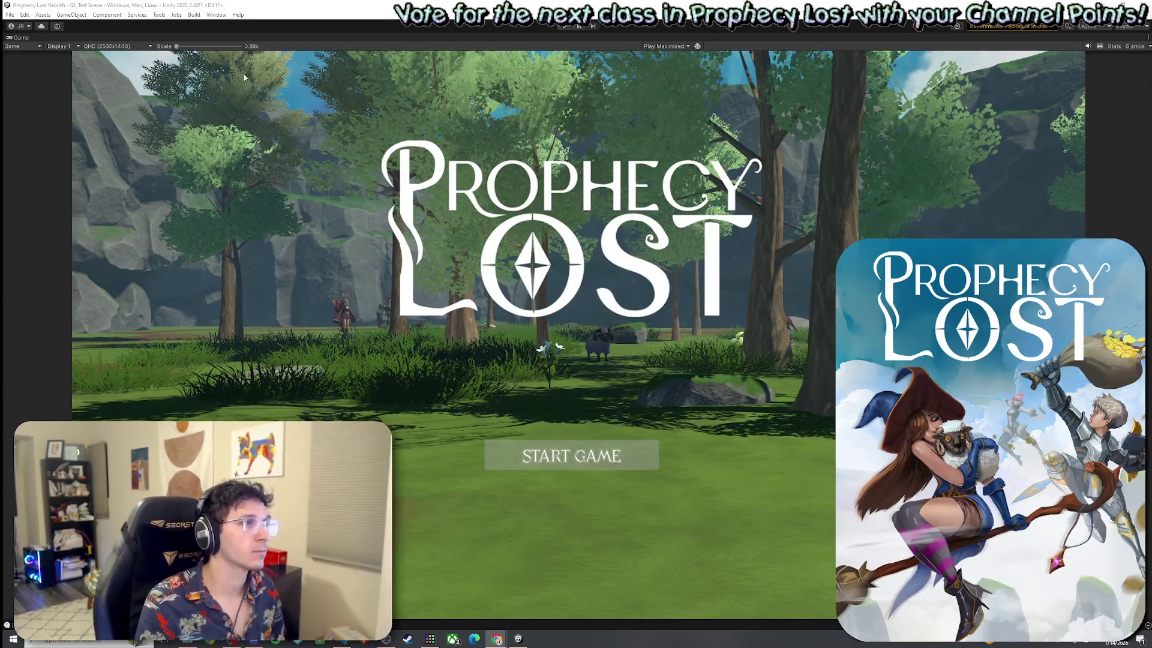
pyautogui.hotkey('ctrl', 'p')
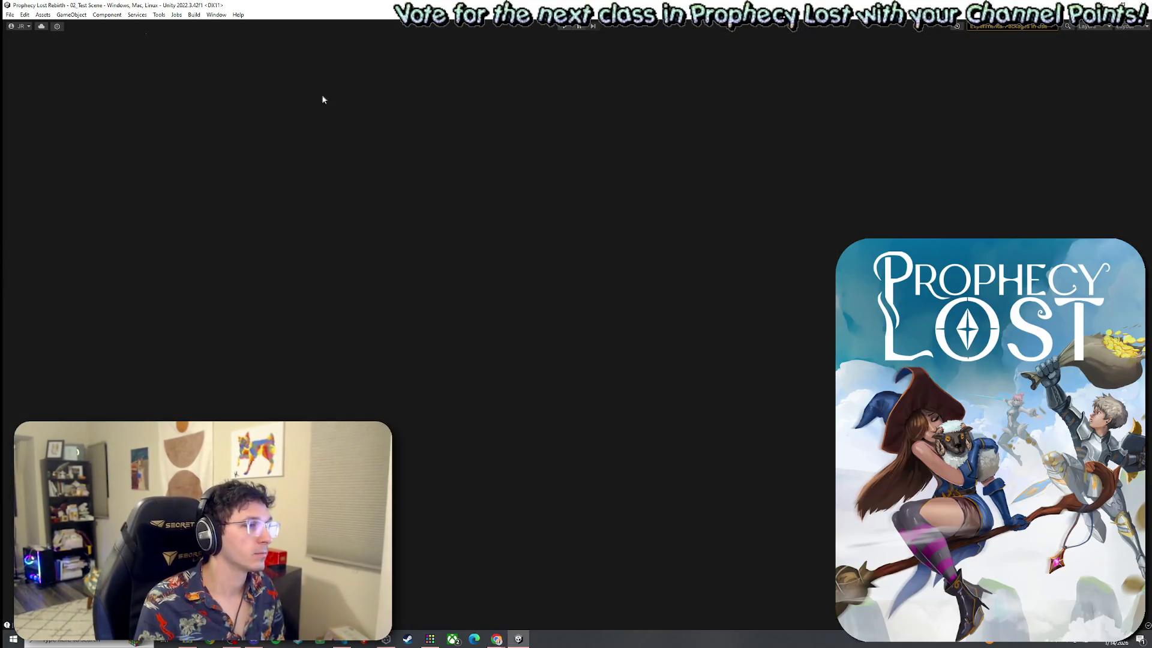
pyautogui.click(196, 38)
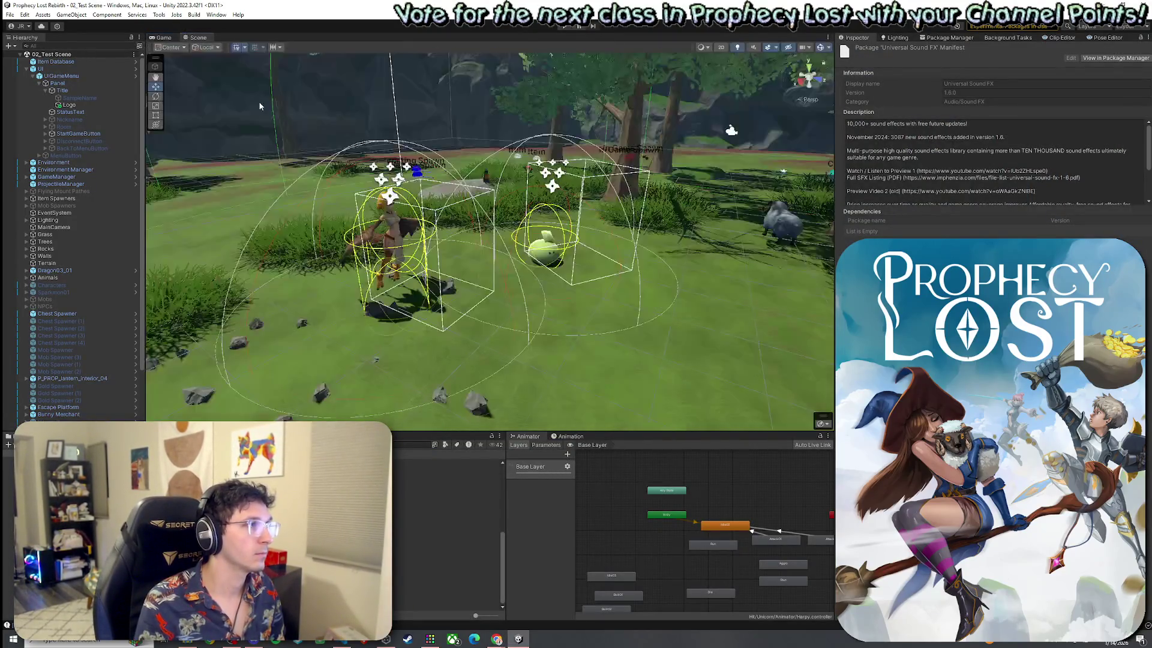
pyautogui.click(10, 14)
pyautogui.click(33, 57)
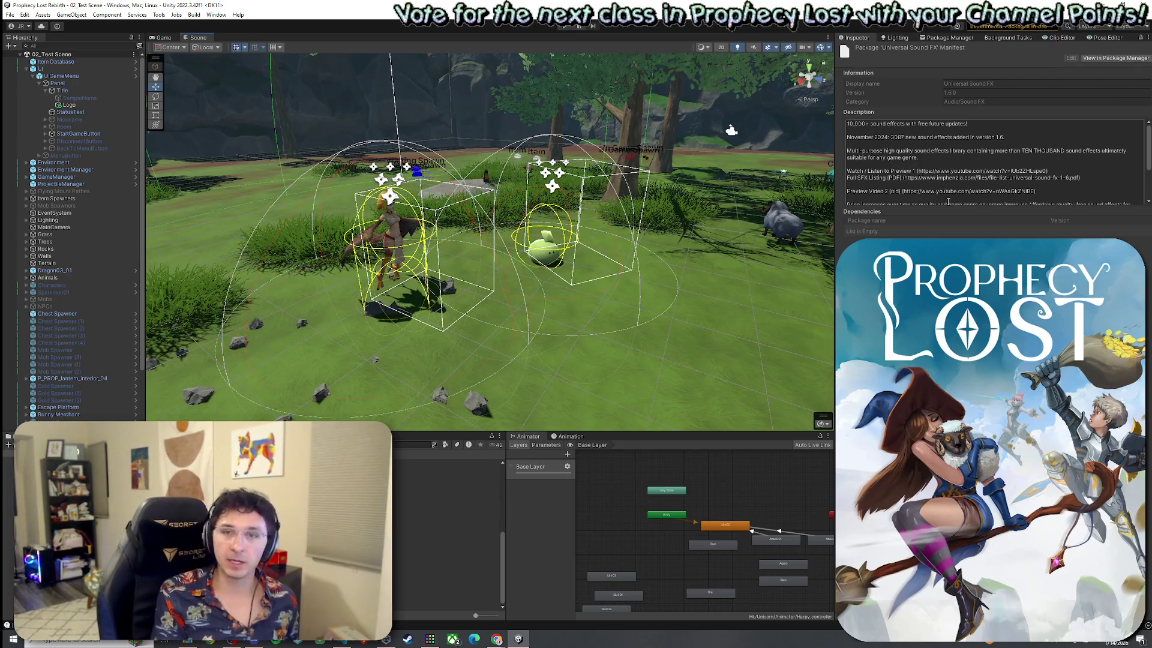
pyautogui.click(13, 17)
pyautogui.click(13, 17)
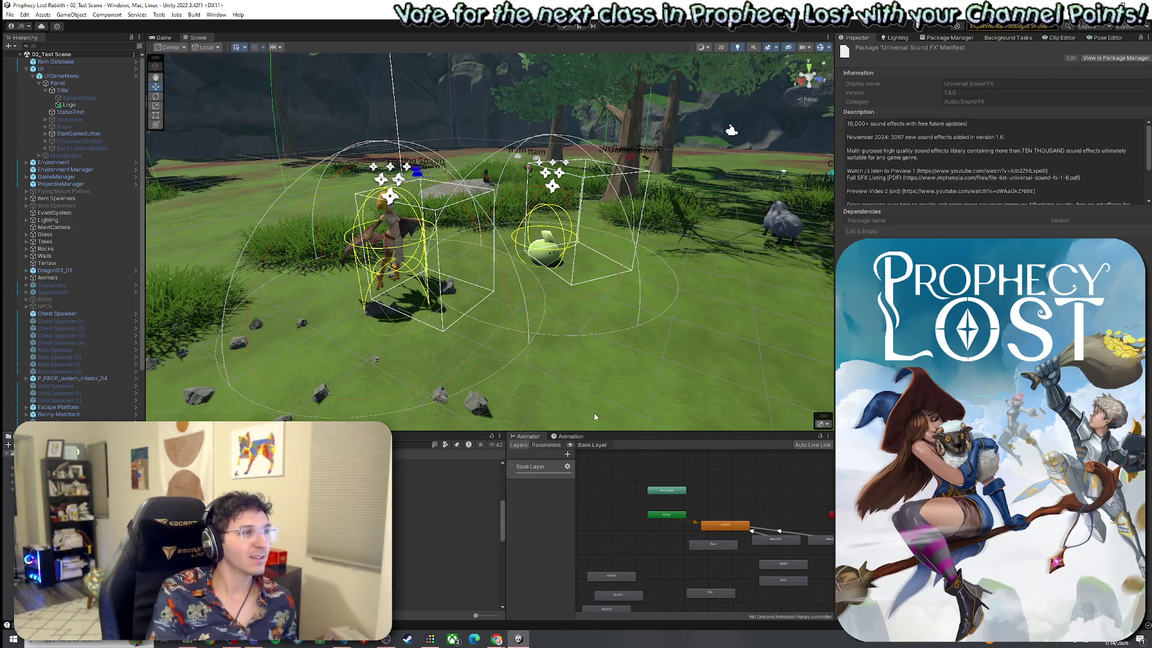
# Orbit and tilt the Scene view over the spawner boxes, then glance at the Edit and Tools menus.
pyautogui.moveTo(601, 341)
pyautogui.mouseDown()
pyautogui.moveTo(363, 342)
pyautogui.moveTo(520, 342)
pyautogui.moveTo(165, 106)
pyautogui.mouseUp()
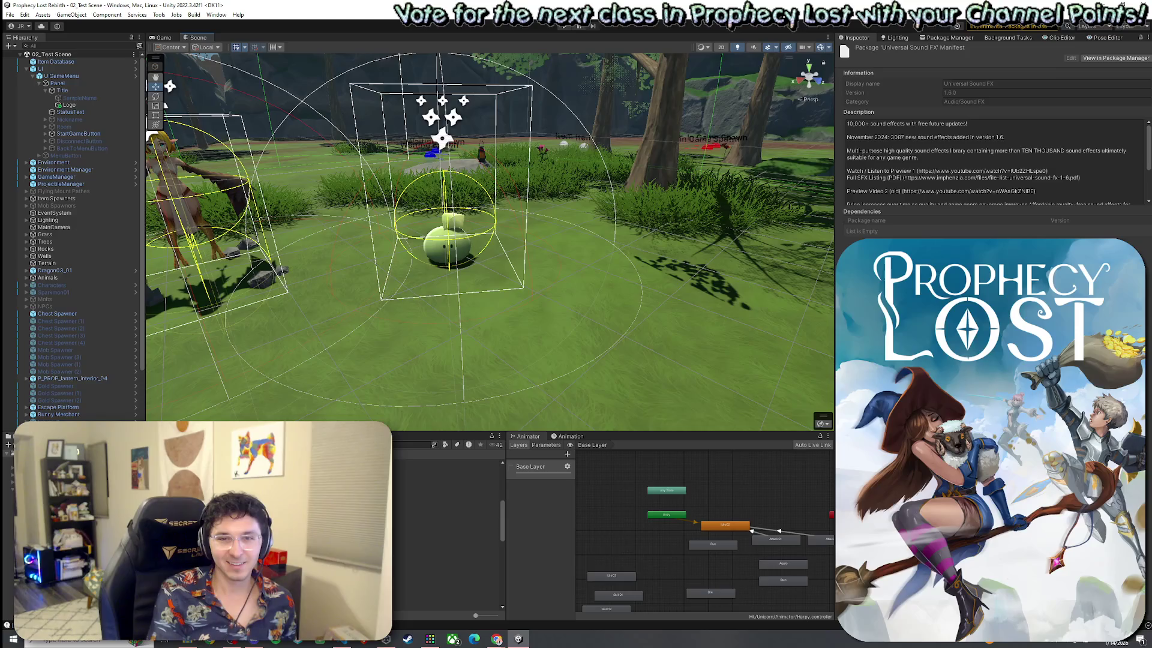
pyautogui.moveTo(563, 221)
pyautogui.mouseDown()
pyautogui.moveTo(744, 349)
pyautogui.moveTo(738, 255)
pyautogui.moveTo(727, 252)
pyautogui.mouseUp()
pyautogui.click(24, 14)
pyautogui.click(158, 15)
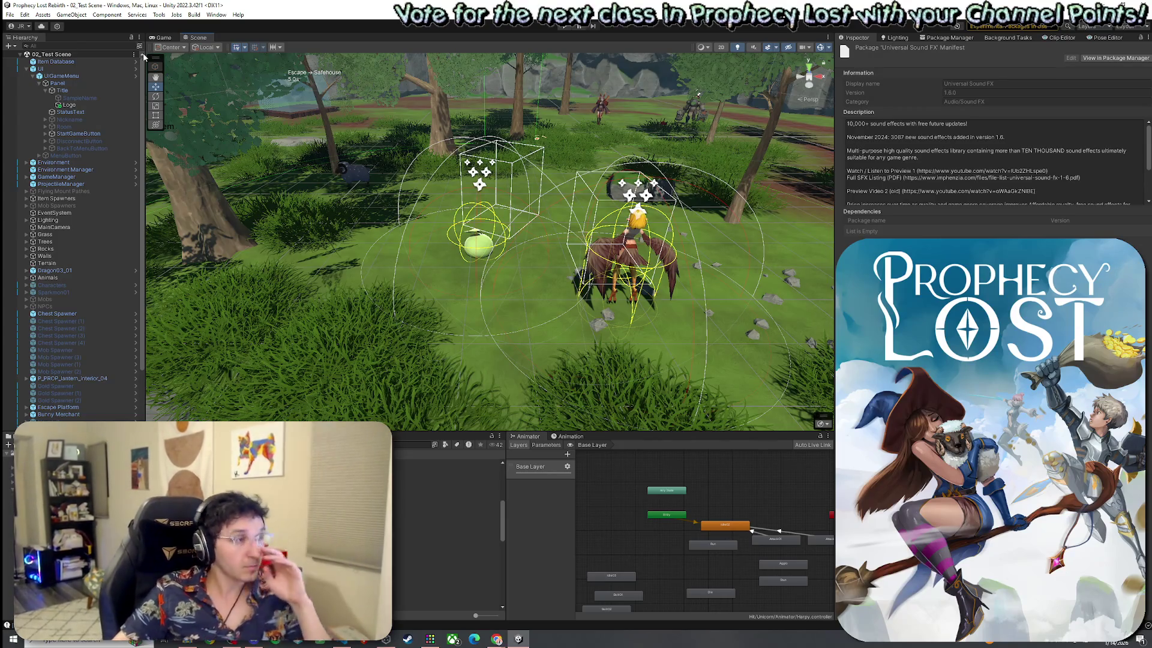
# Bring up the File menu repeatedly to save the 02_Test Scene.
pyautogui.click(9, 15)
pyautogui.press('Escape')
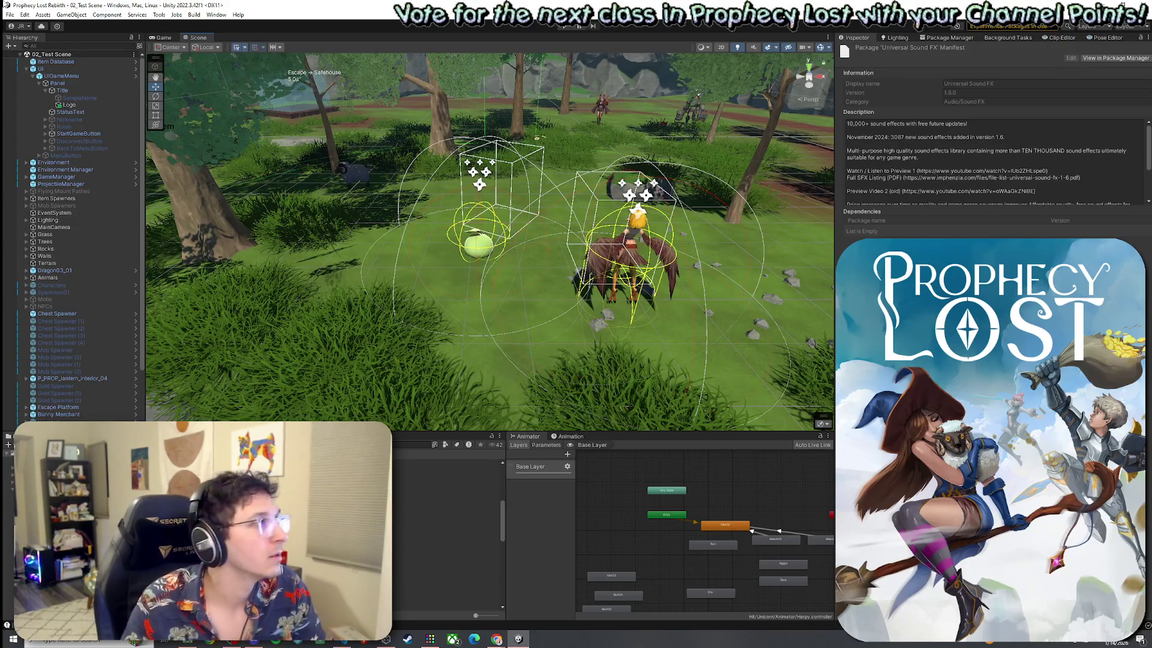
pyautogui.click(10, 14)
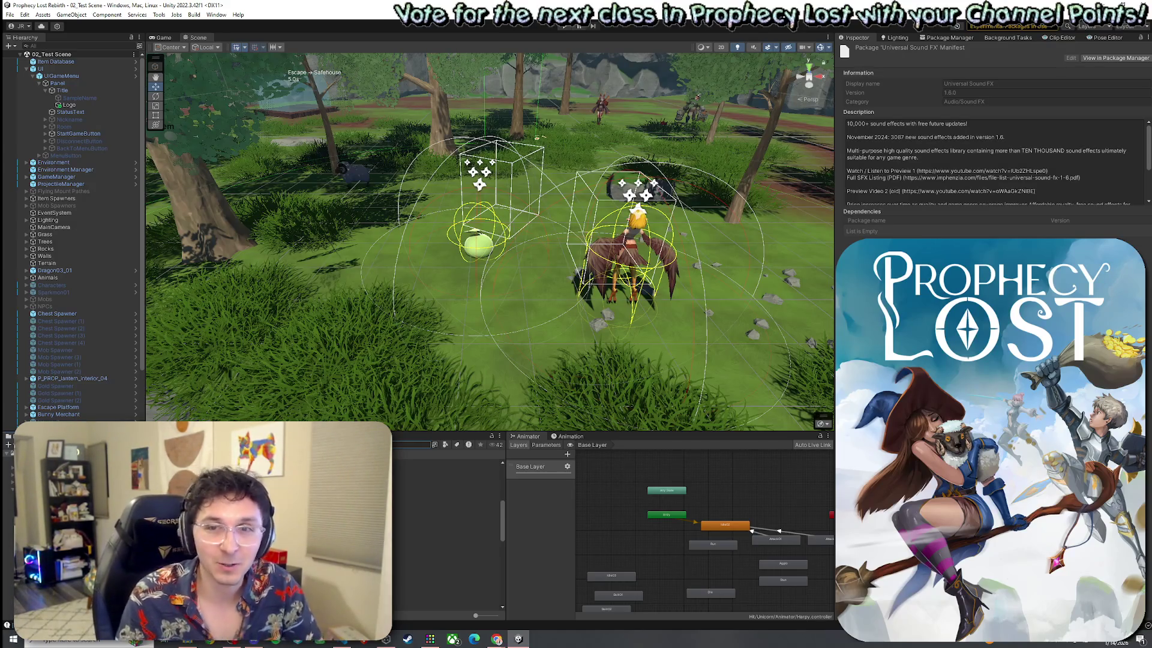
pyautogui.click(10, 14)
pyautogui.press('Escape')
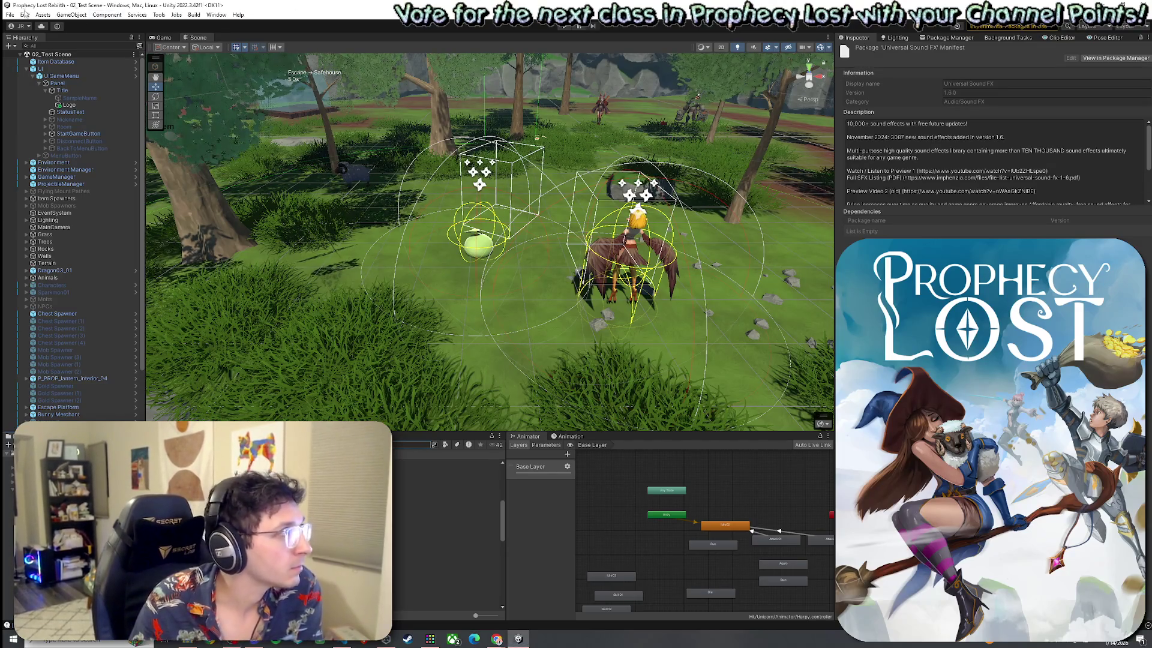
pyautogui.rightClick(18, 60)
pyautogui.click(10, 15)
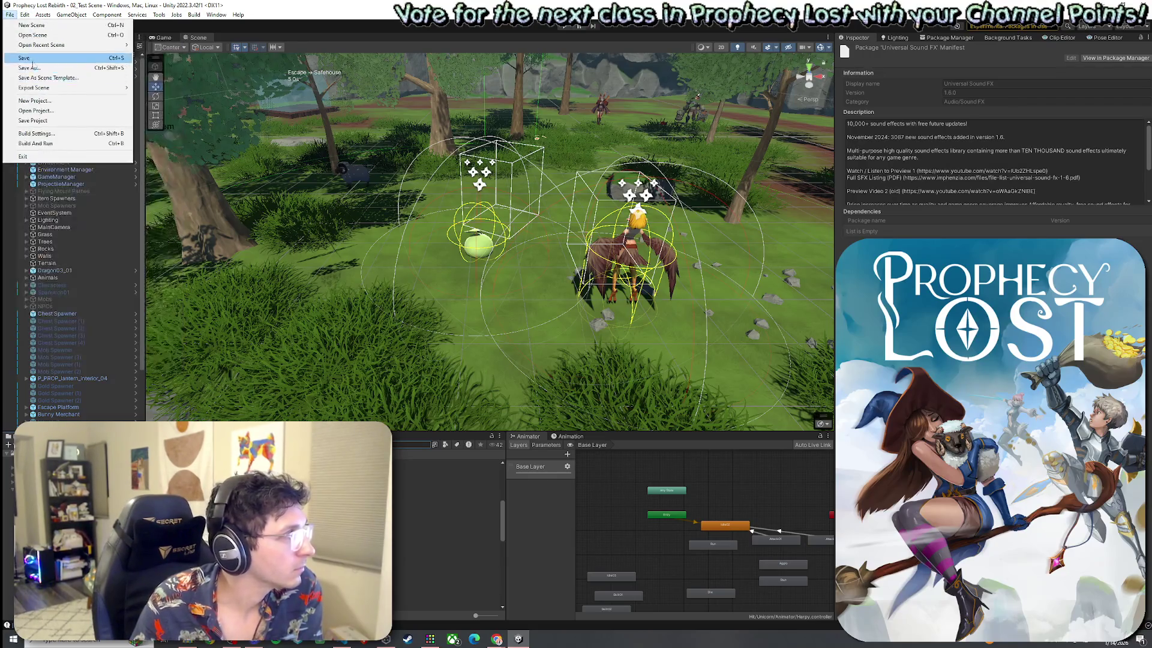
# Save the 02_Test Scene, orbit around the creatures, and select the Prefabs folder.
pyautogui.click(142, 4)
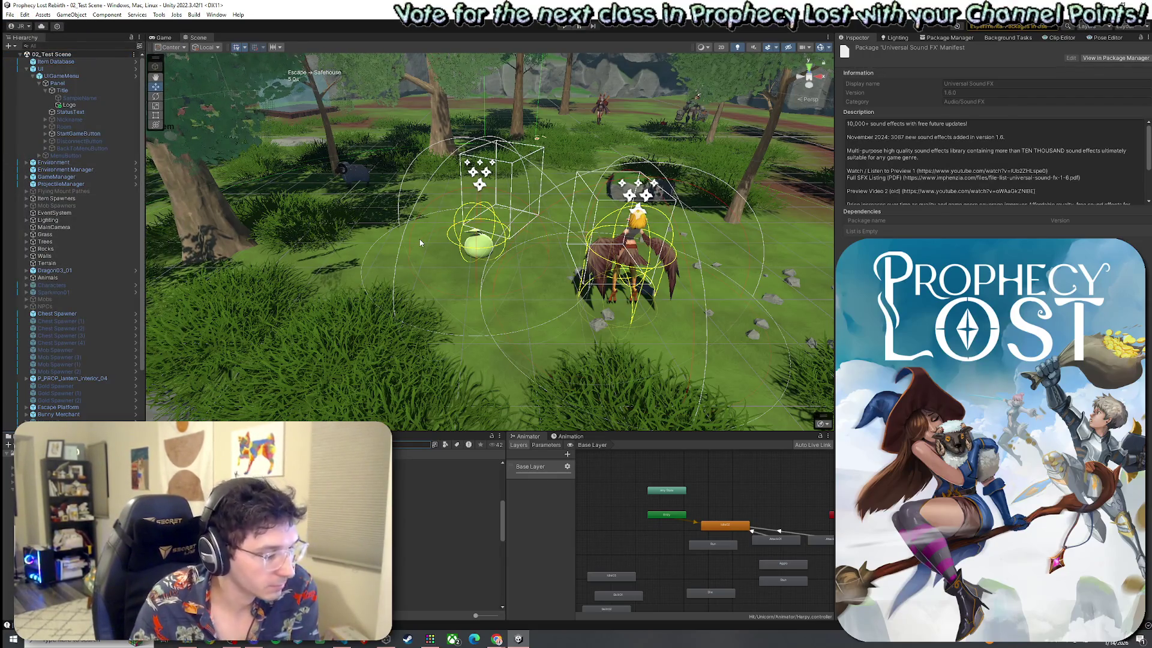
pyautogui.keyDown('alt'); pyautogui.moveTo(438, 273); pyautogui.dragTo(501, 312); pyautogui.keyUp('alt')
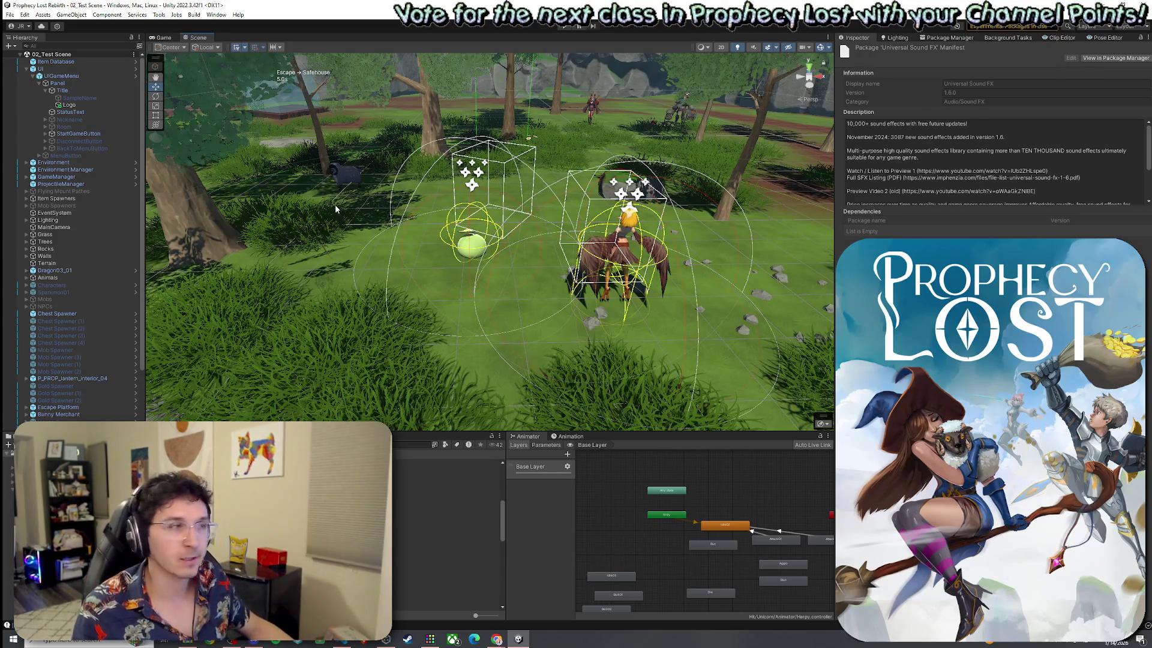
pyautogui.click(14, 13)
pyautogui.press('Escape')
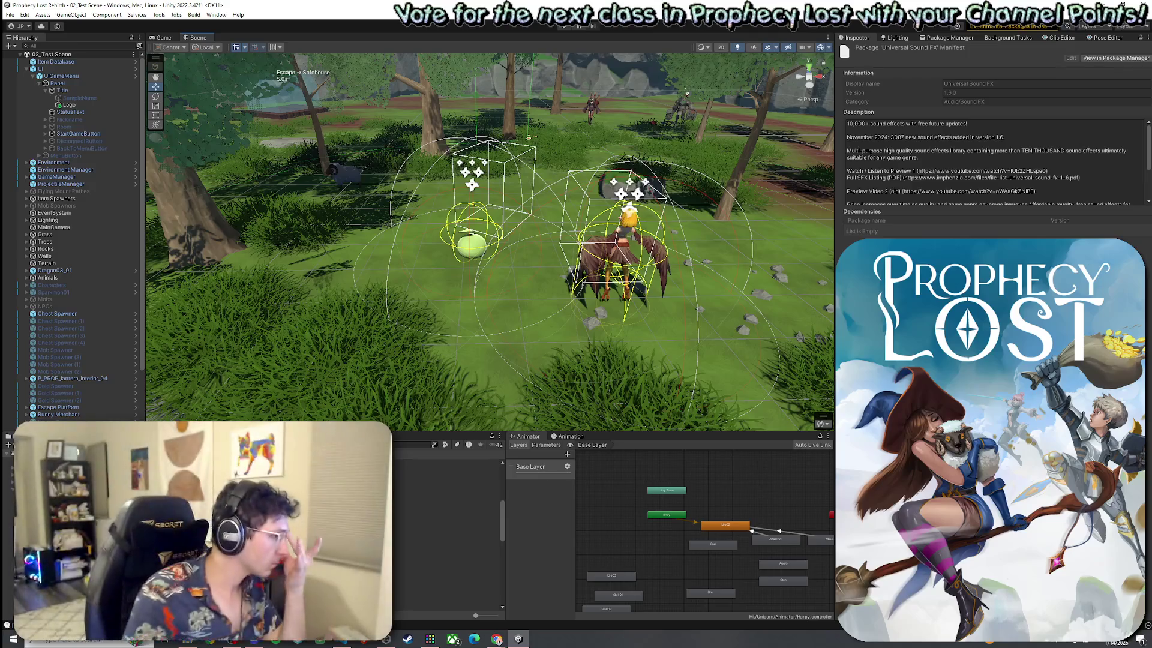
pyautogui.click(444, 556)
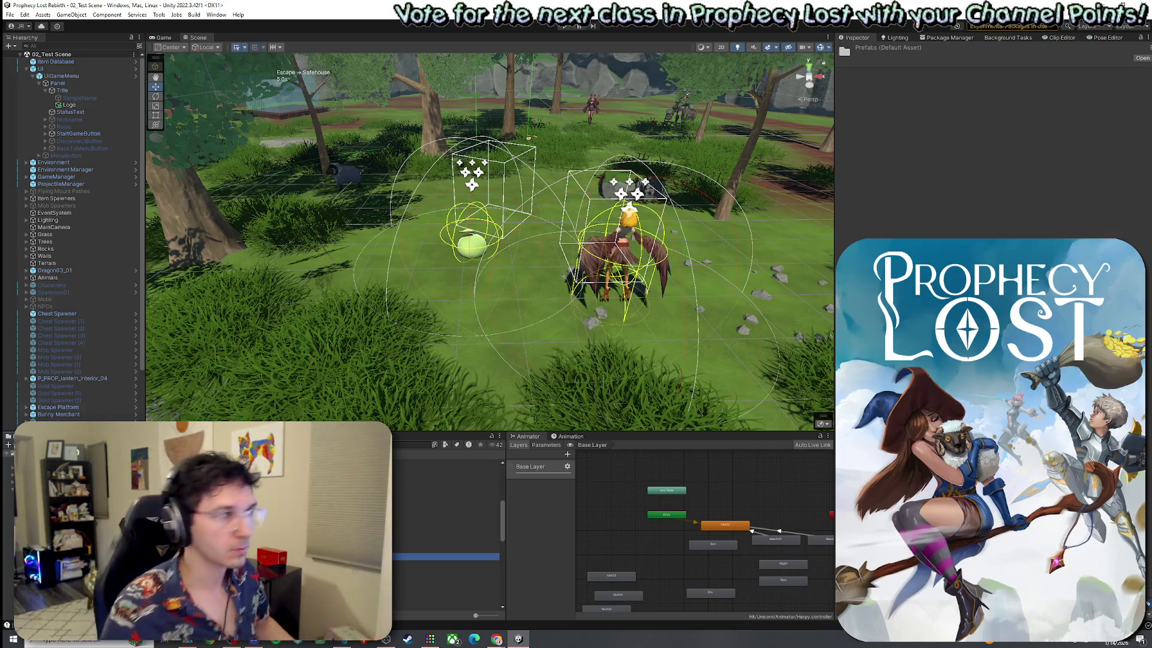
pyautogui.click(10, 14)
# Open the 00_Boot Strap scene from the Scenes folder and run it in Play mode.
pyautogui.click(153, 26)
pyautogui.click(159, 15)
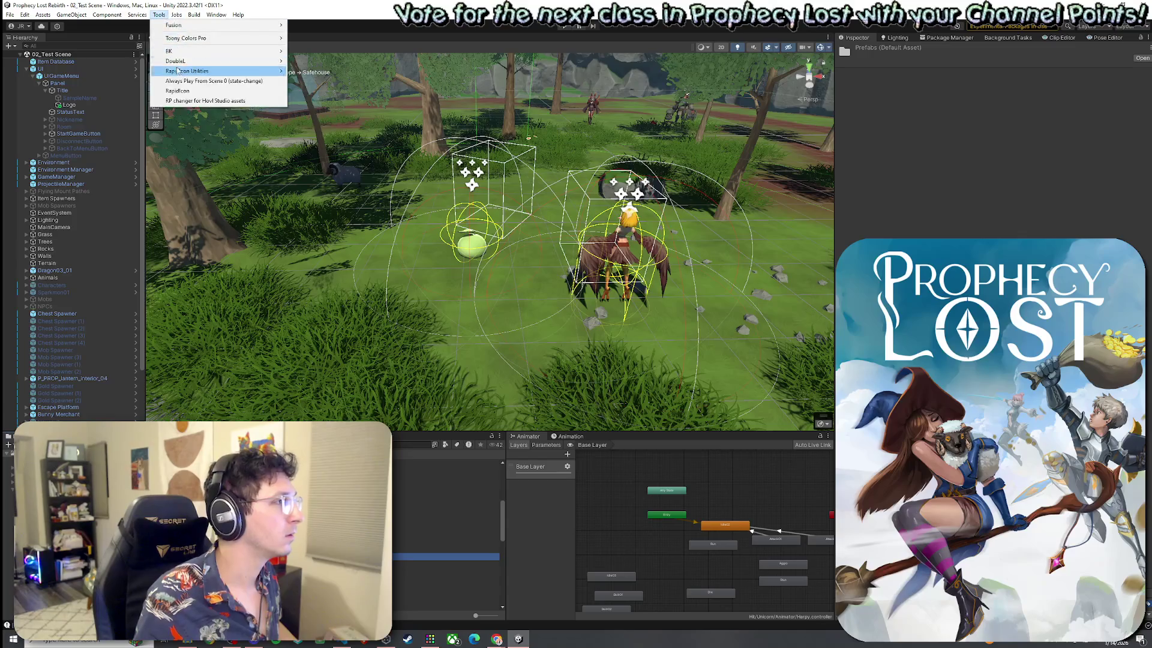
pyautogui.click(174, 274)
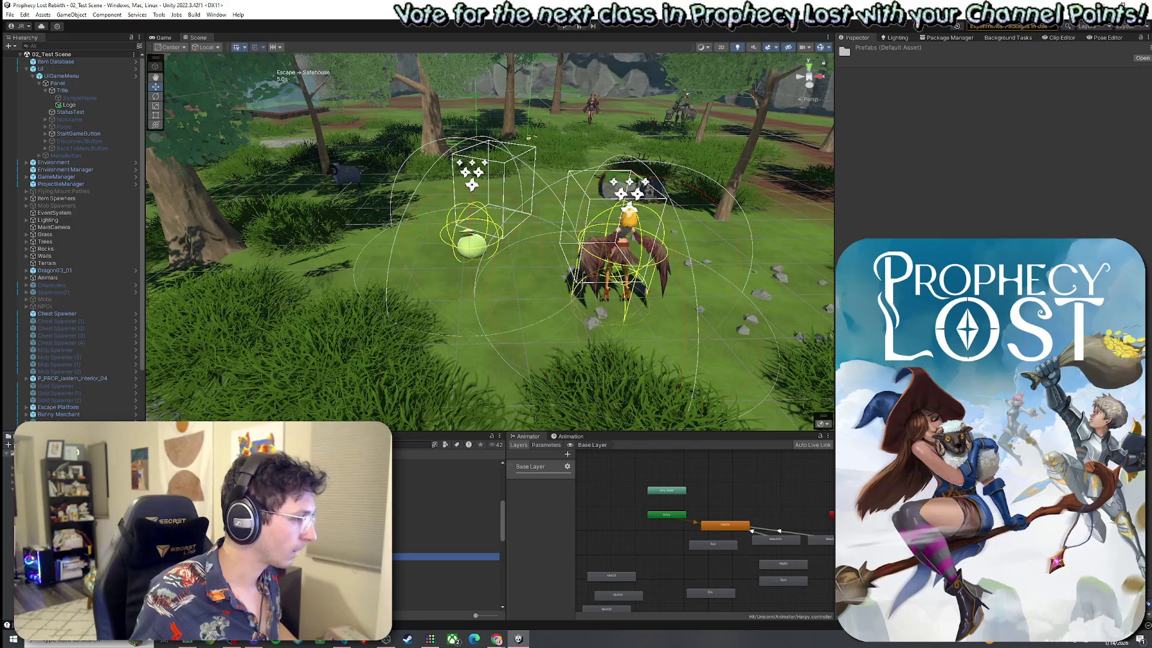
pyautogui.click(54, 528)
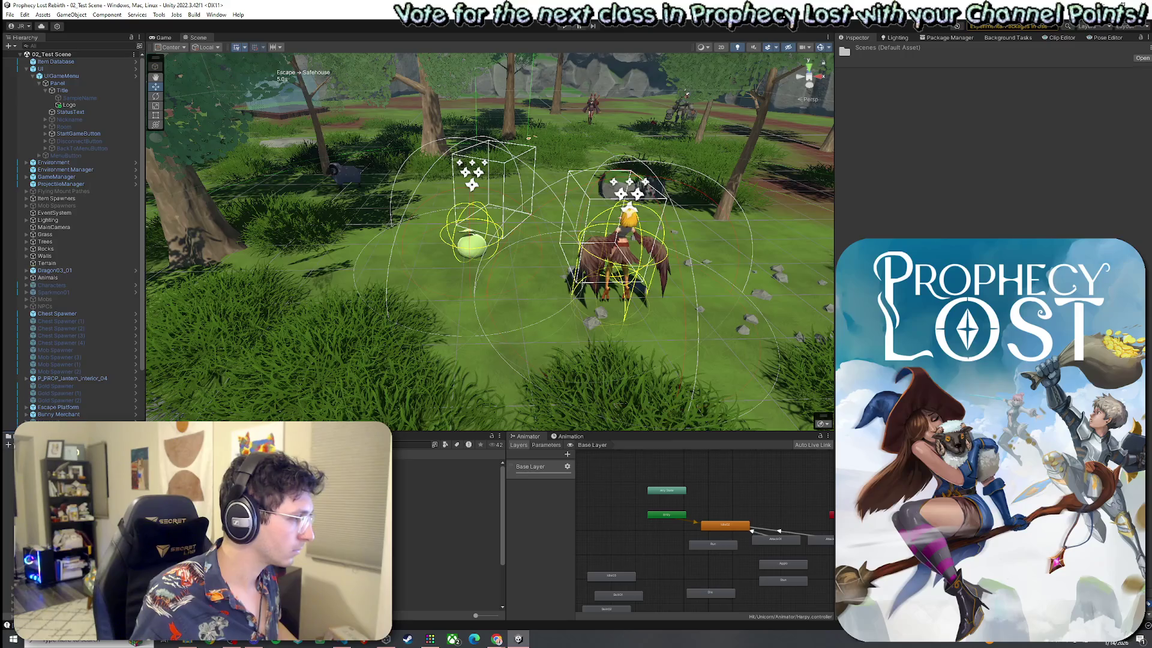
pyautogui.click(292, 513)
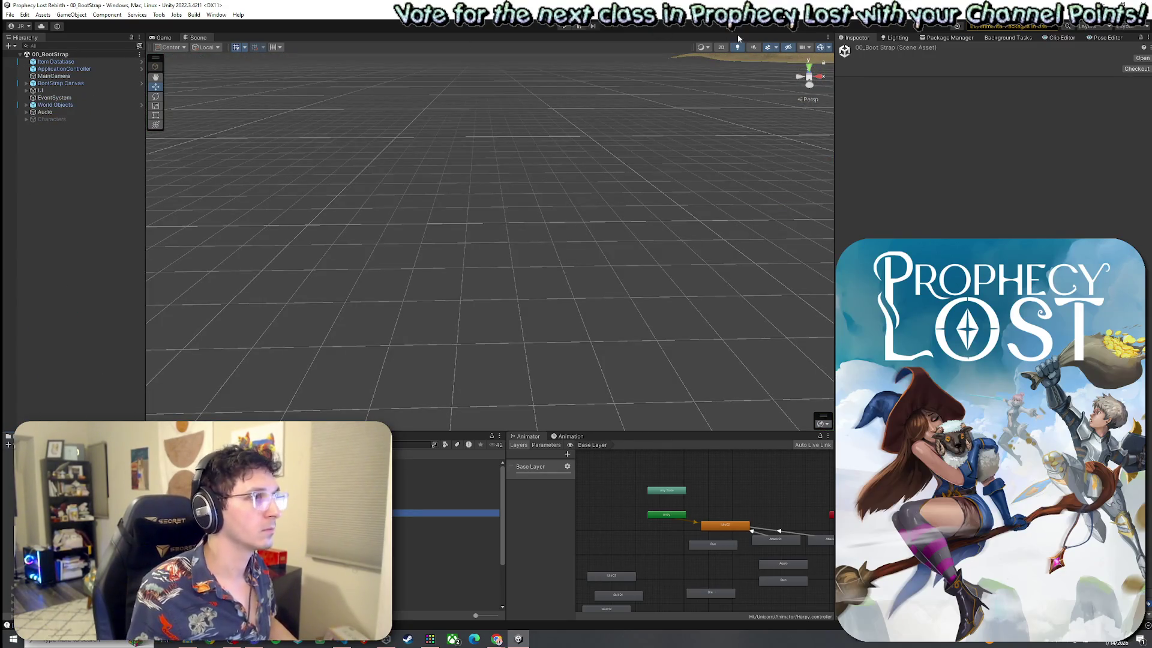
pyautogui.hotkey('ctrl', 'p')
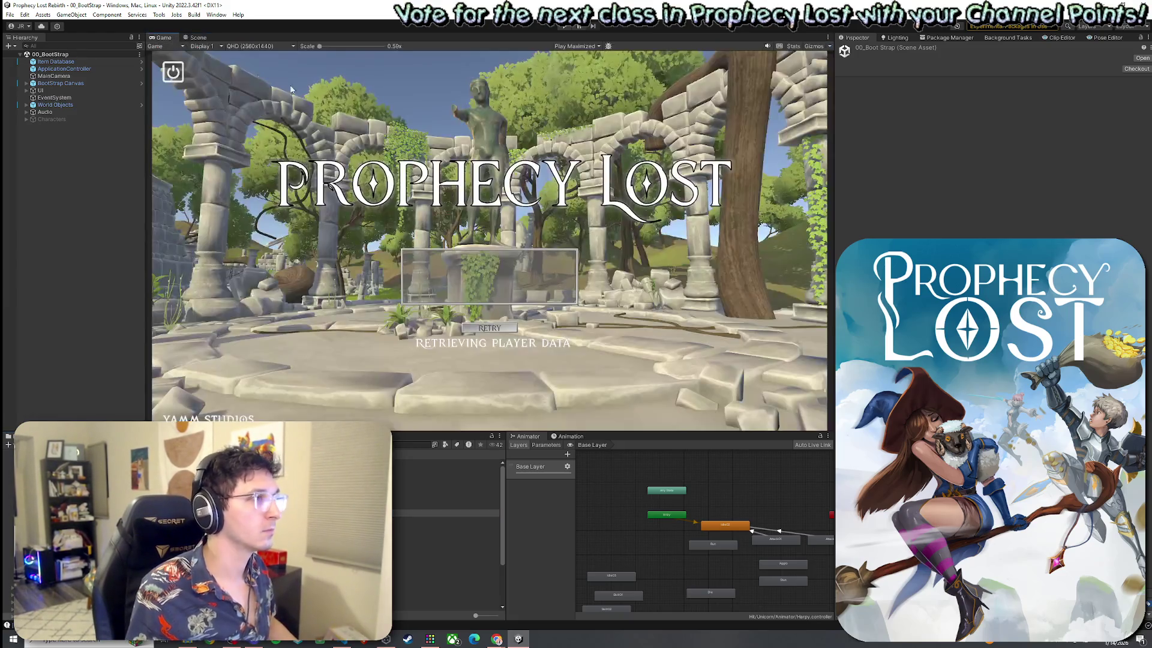
# Expand UI > MainMenu and inspect its Logo and ExitButton objects.
pyautogui.click(26, 91)
pyautogui.click(32, 98)
pyautogui.click(57, 105)
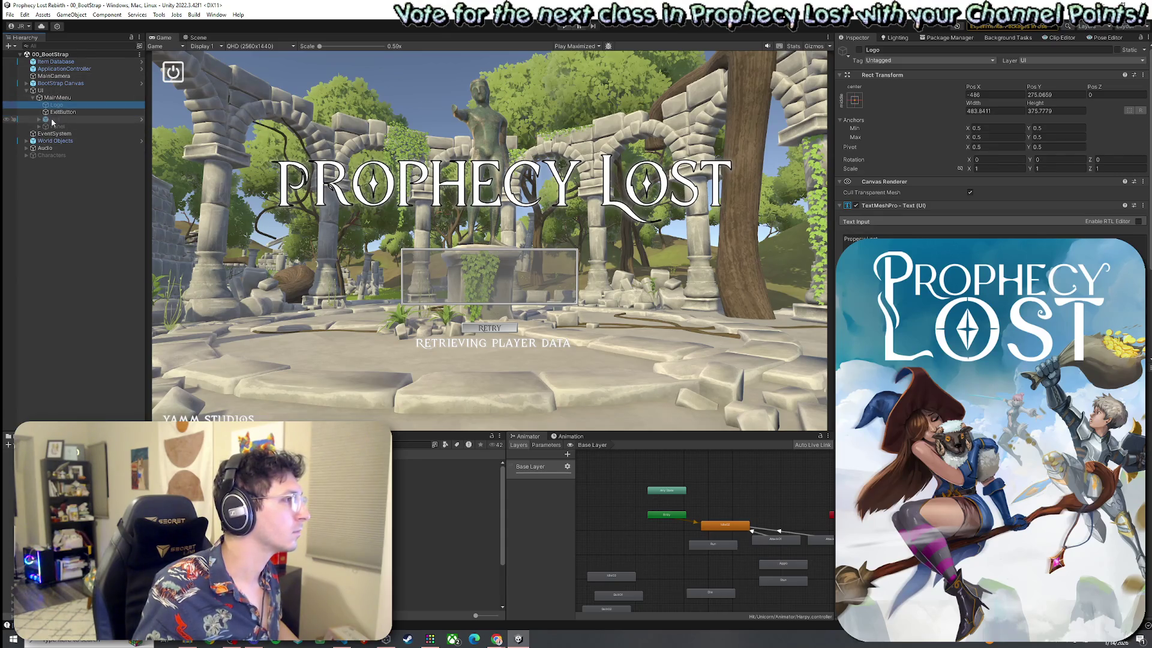
pyautogui.click(56, 113)
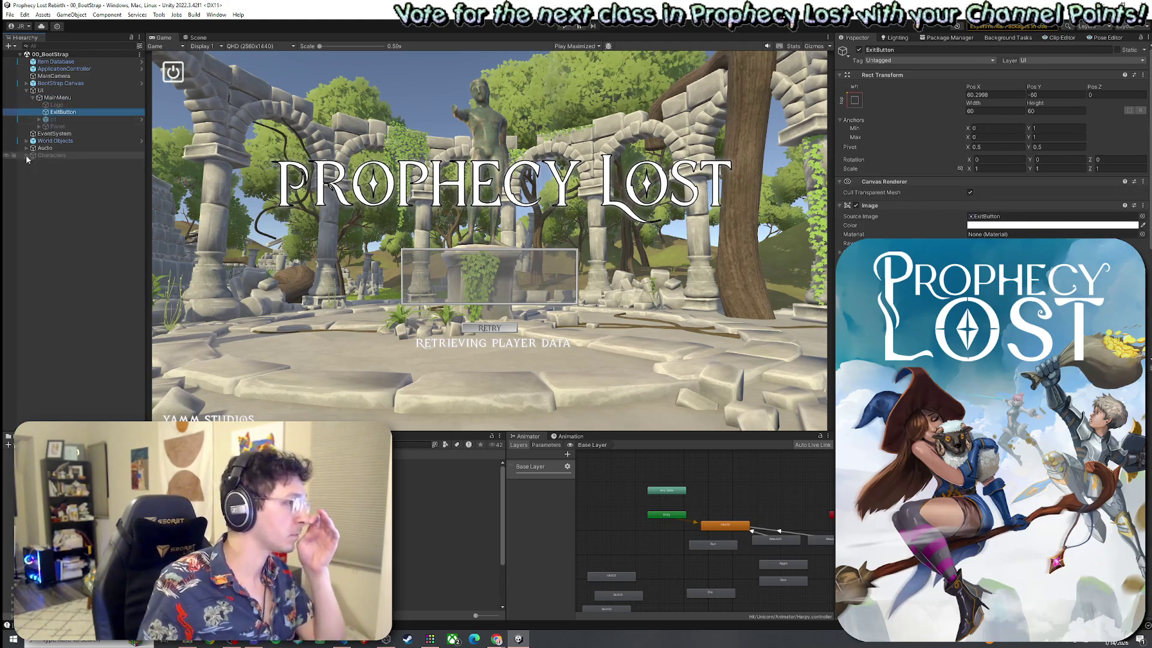
# Browse World Objects, collapse it and UI, then expand BootStrap Canvas and select Title Text.
pyautogui.click(26, 141)
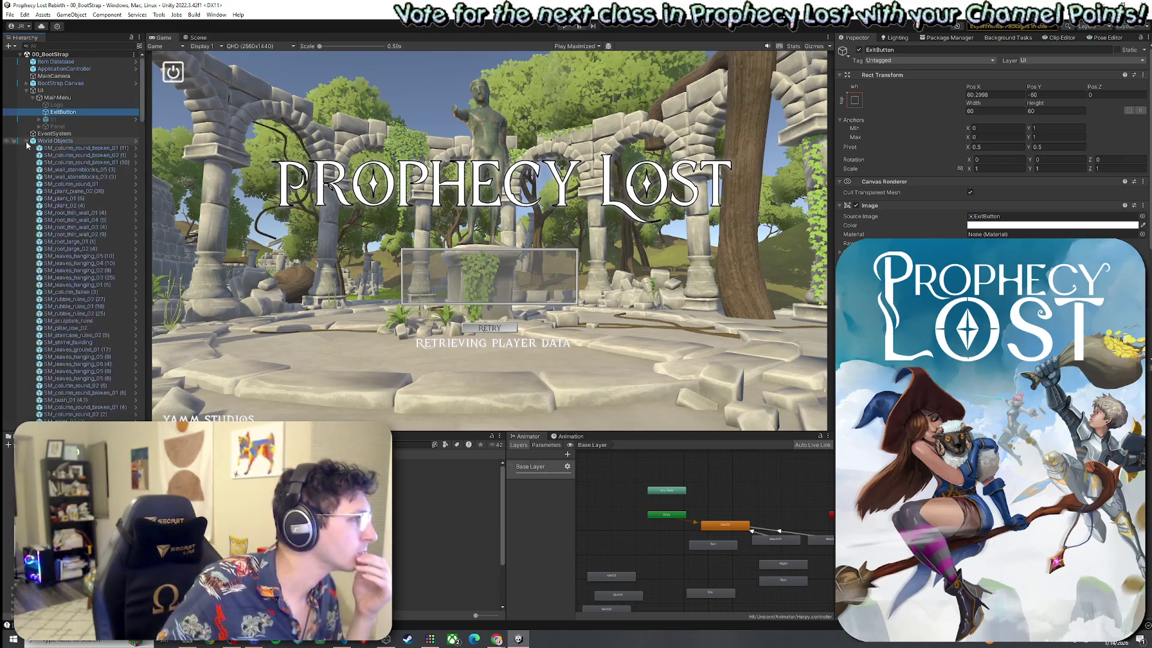
pyautogui.scroll(-15, 60, 227)
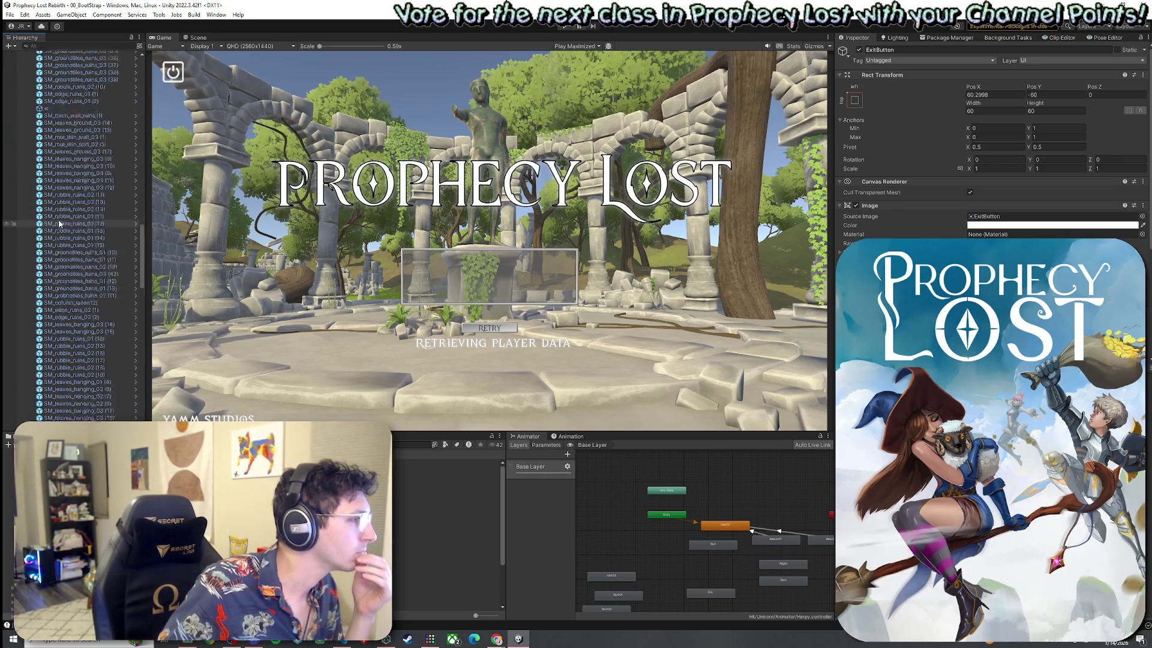
pyautogui.scroll(-10, 60, 227)
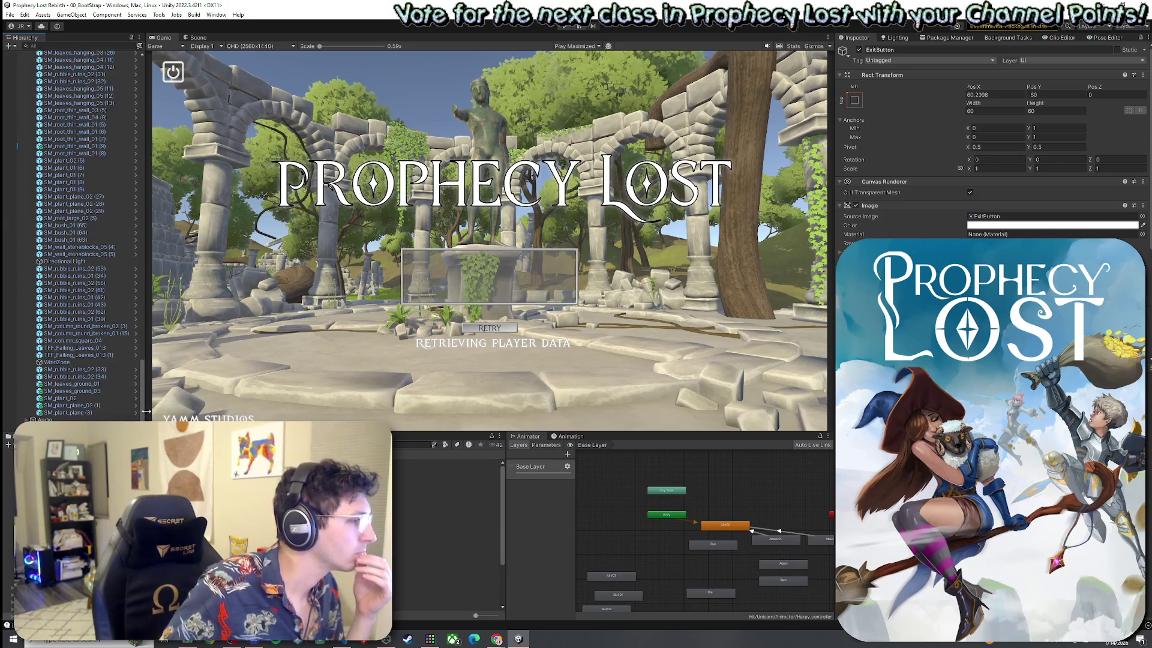
pyautogui.moveTo(142, 414); pyautogui.dragTo(134, 76)
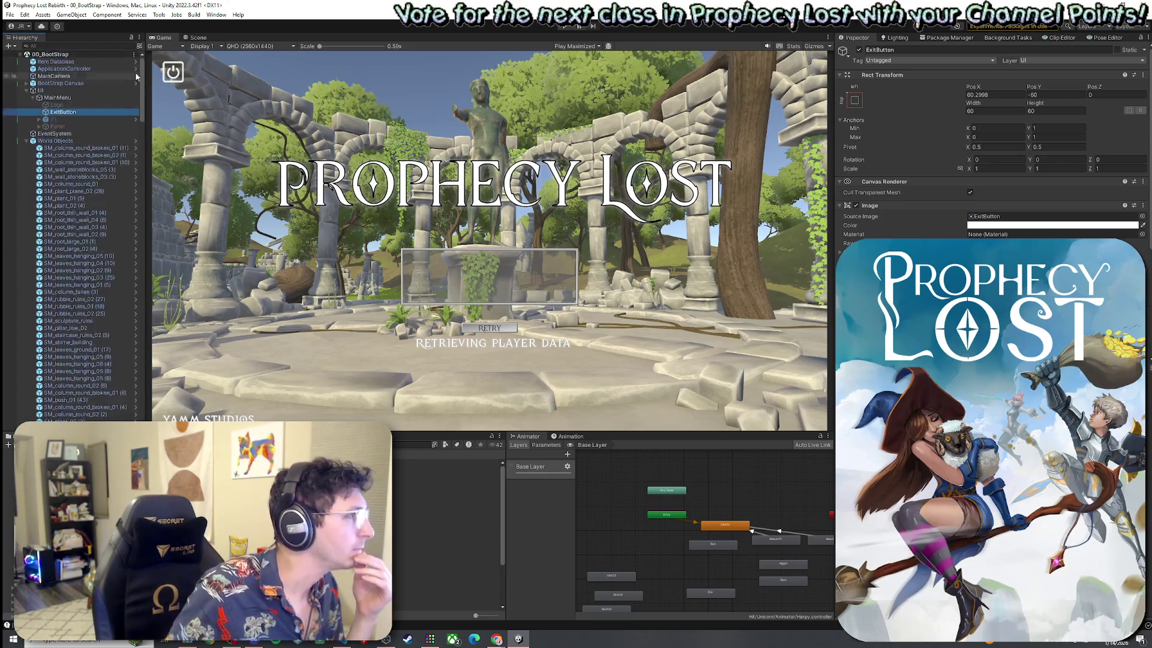
pyautogui.click(27, 141)
pyautogui.click(27, 90)
pyautogui.click(27, 82)
pyautogui.click(70, 99)
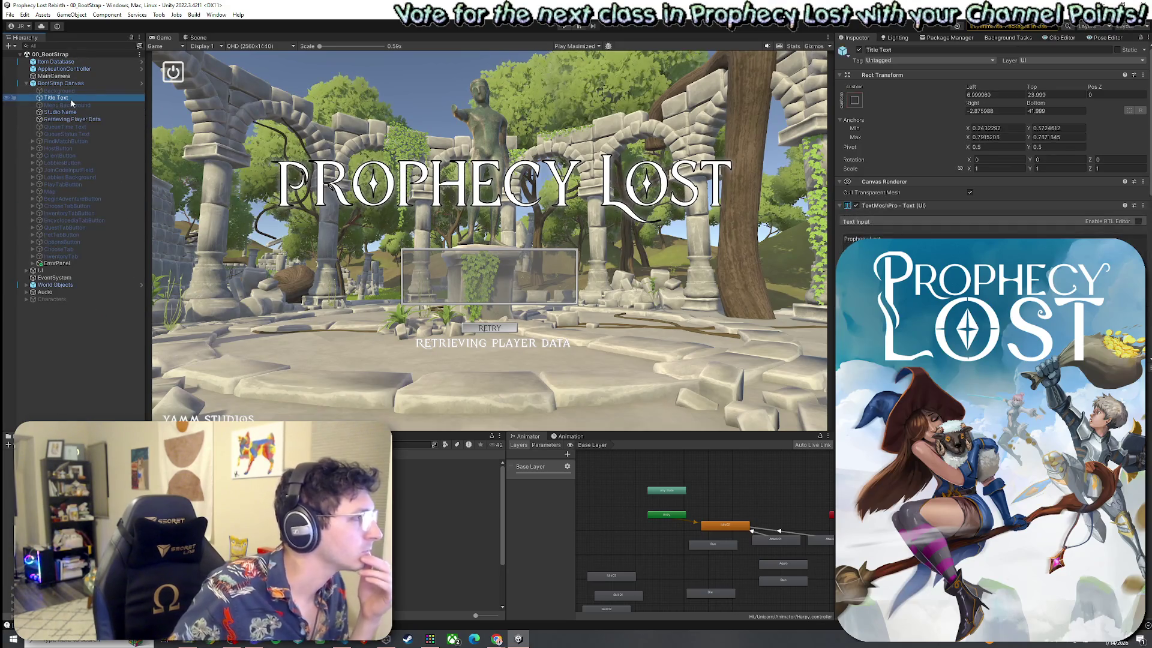
pyautogui.rightClick(70, 98)
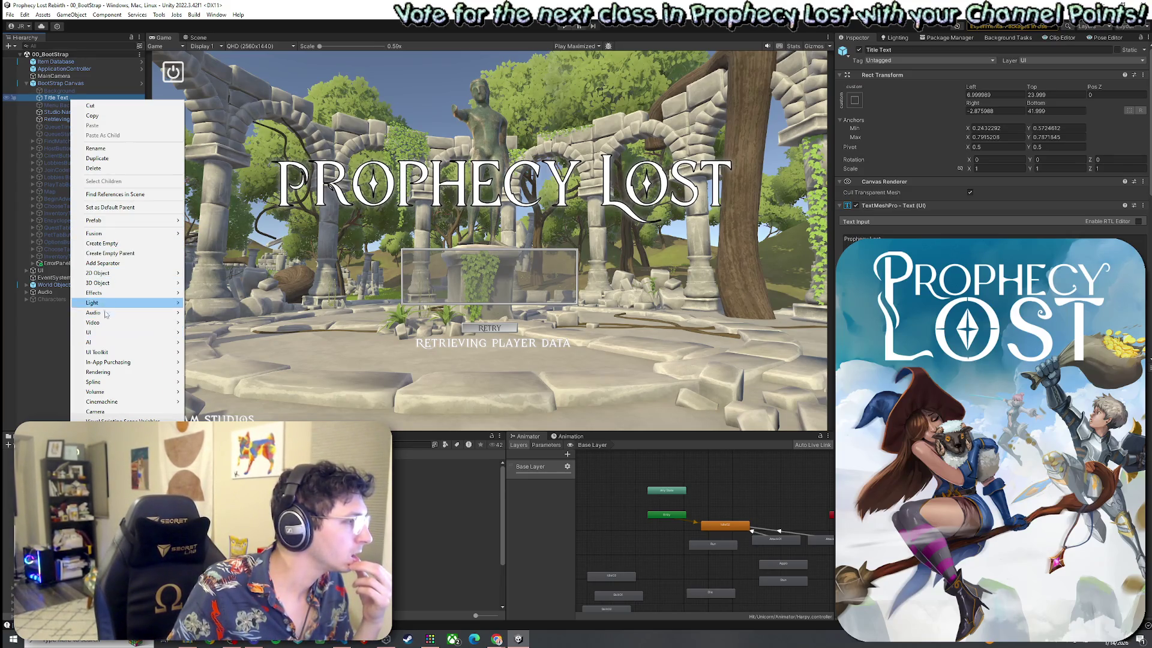
# Create a UI Image above Title Text with the 9-Logo sprite, then switch to the web browser.
pyautogui.moveTo(103, 333)
pyautogui.click(214, 335)
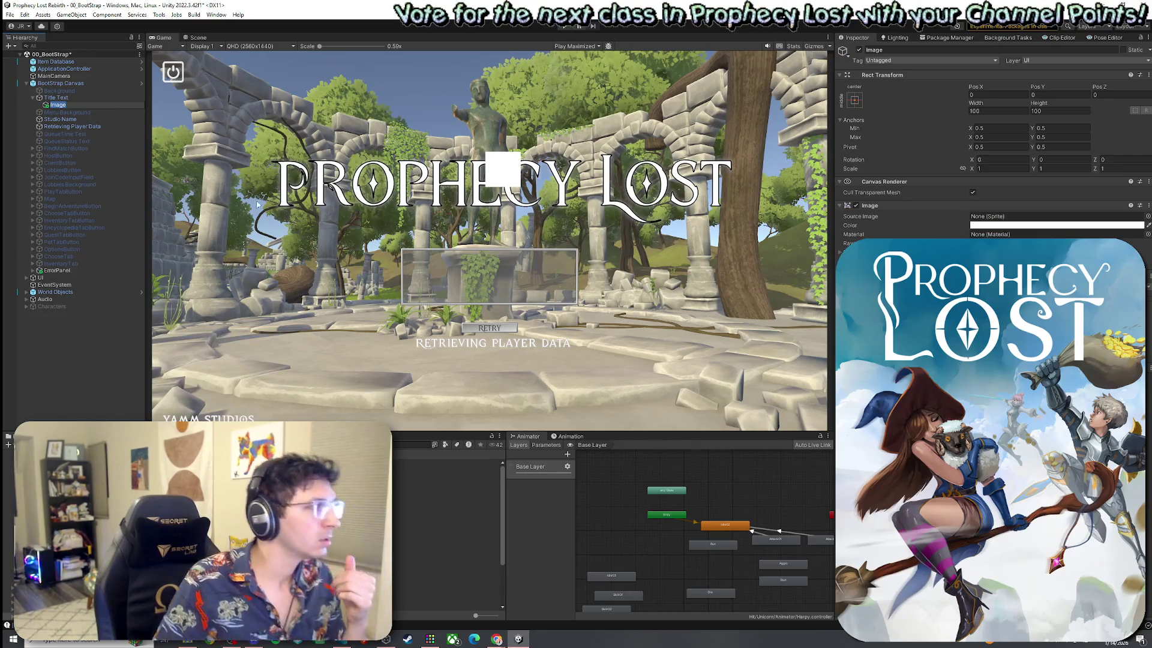
pyautogui.moveTo(82, 103); pyautogui.dragTo(66, 94)
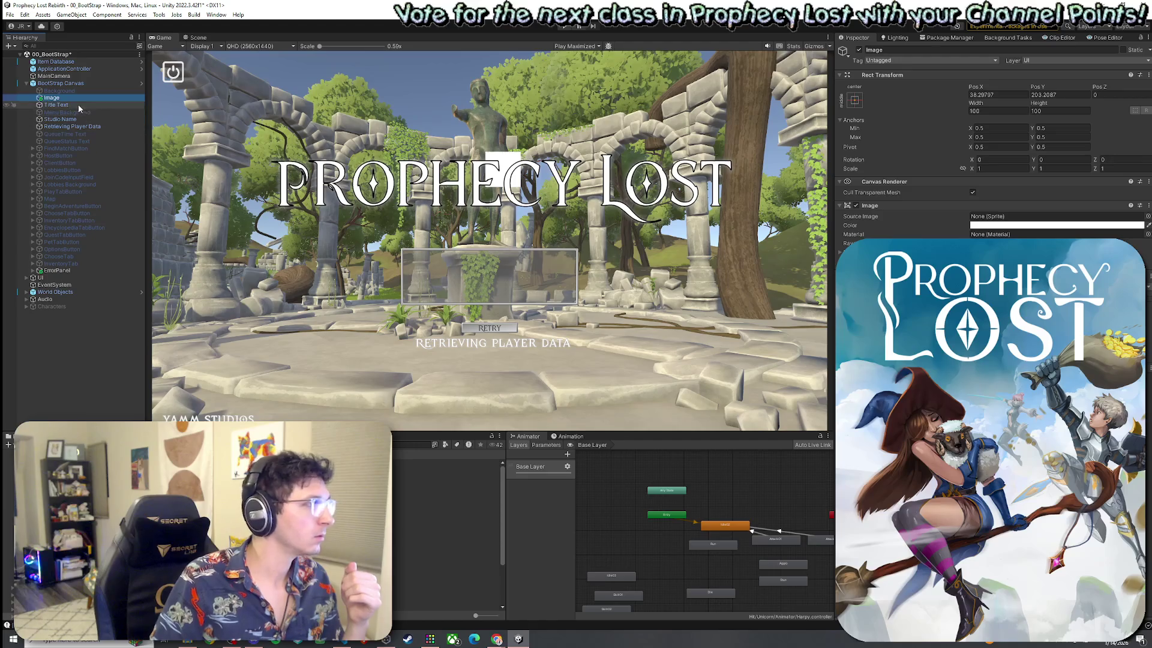
pyautogui.click(1148, 216)
pyautogui.write('logo')
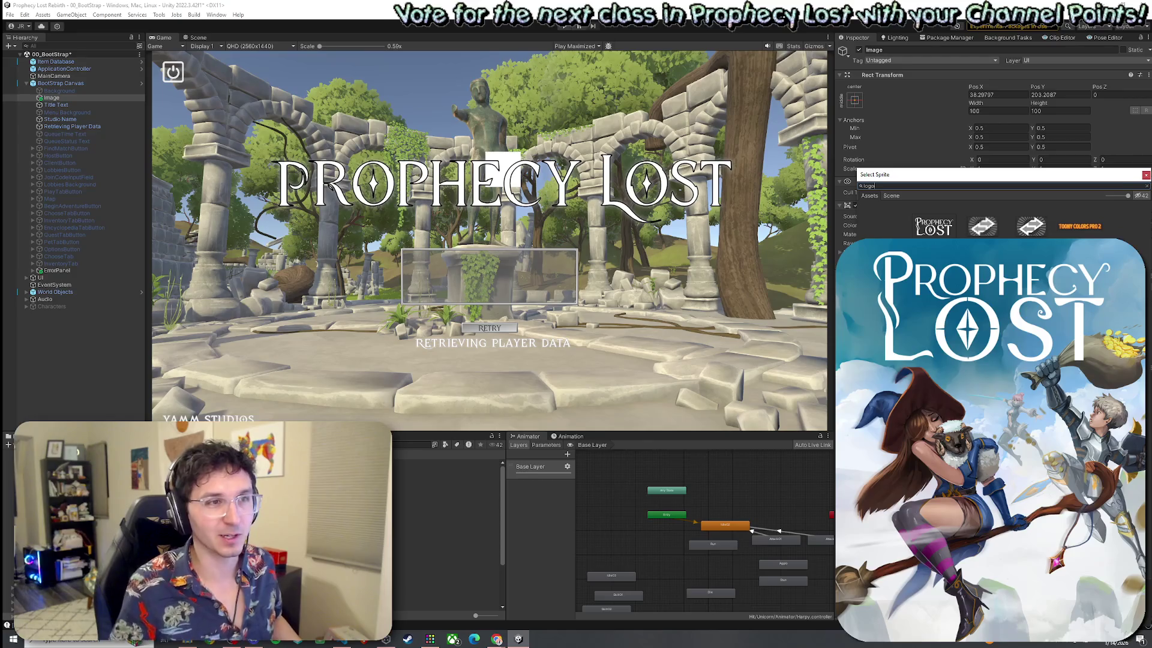
pyautogui.doubleClick(939, 233)
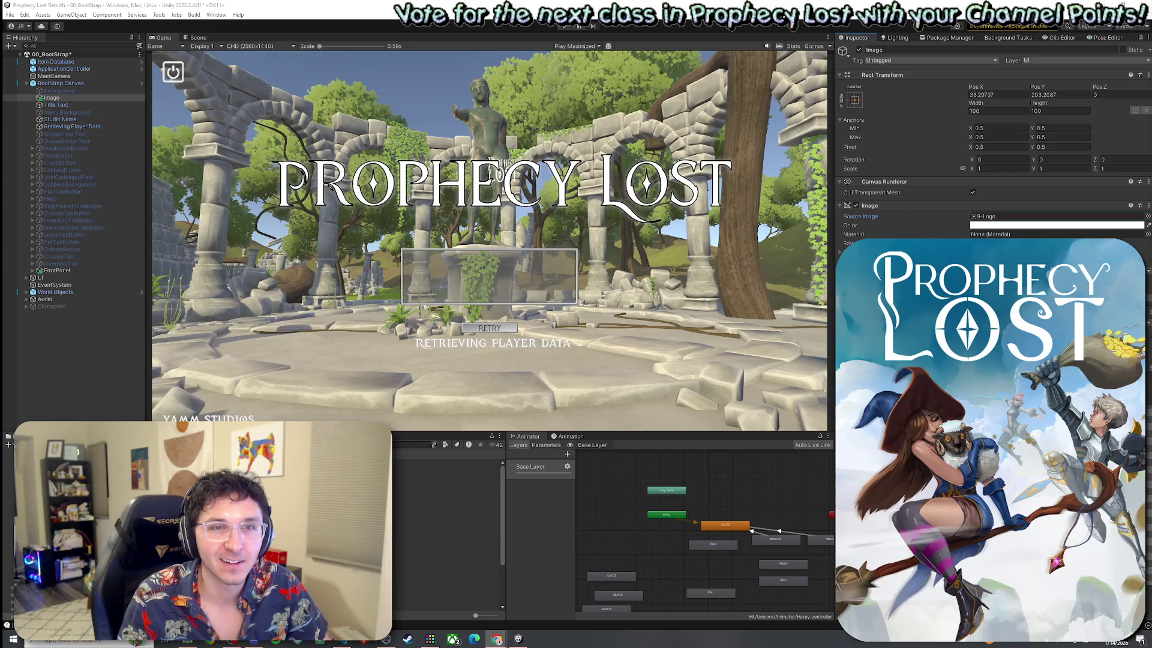
pyautogui.hotkey('alt', 'Tab')
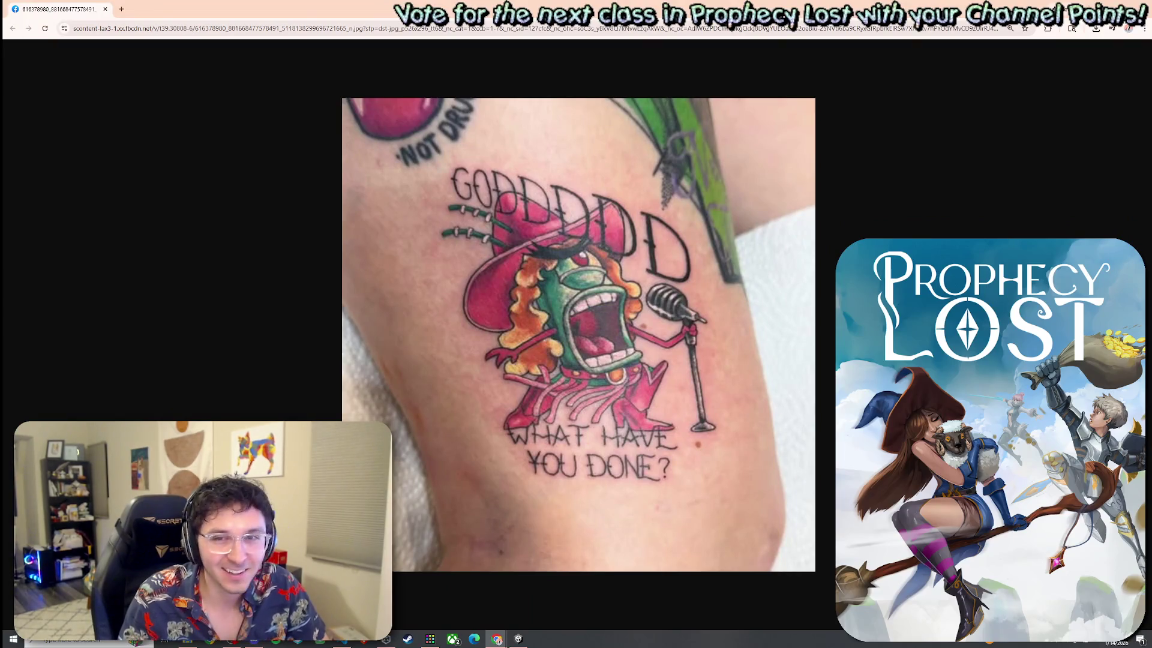
# Switch from the Chrome image back to the Unity Editor window.
pyautogui.hotkey('alt', 'Tab')
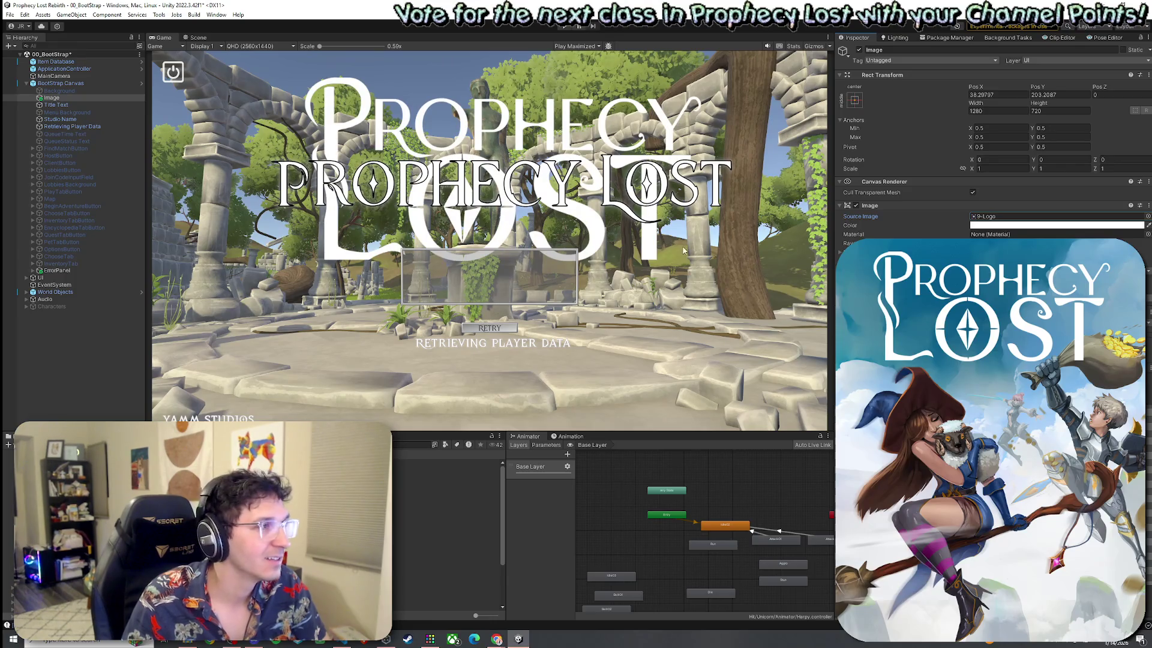
# Disable the Title Text object on the BootStrap canvas and set the logo Image scale to 0.72.
pyautogui.click(57, 105)
pyautogui.click(859, 50)
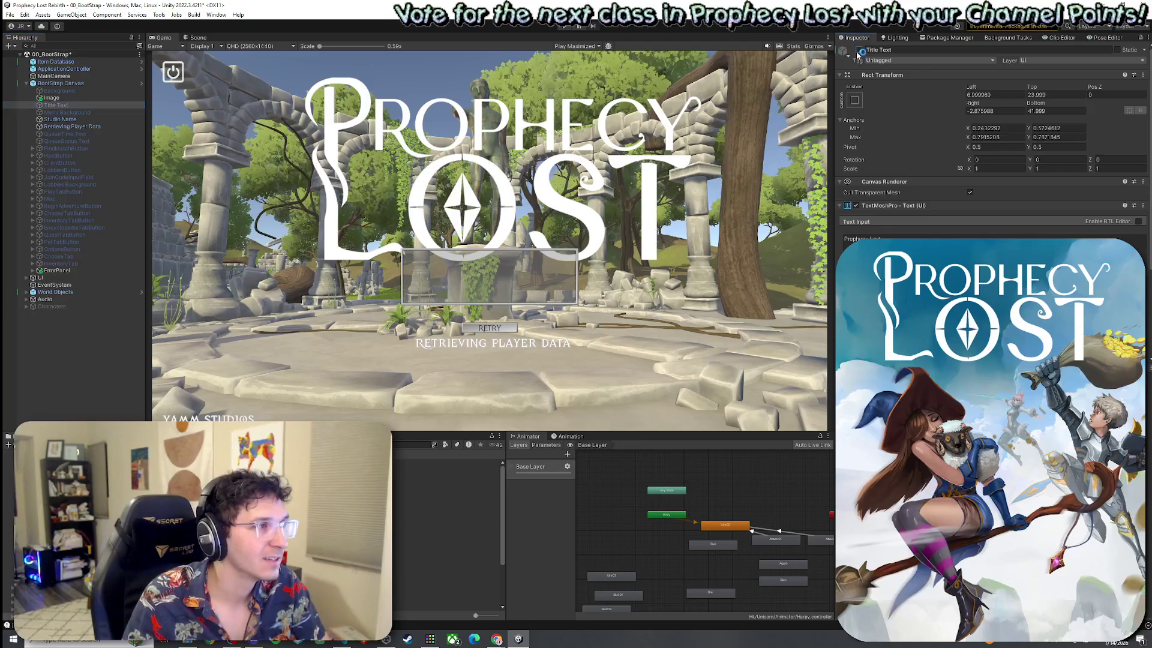
pyautogui.click(63, 98)
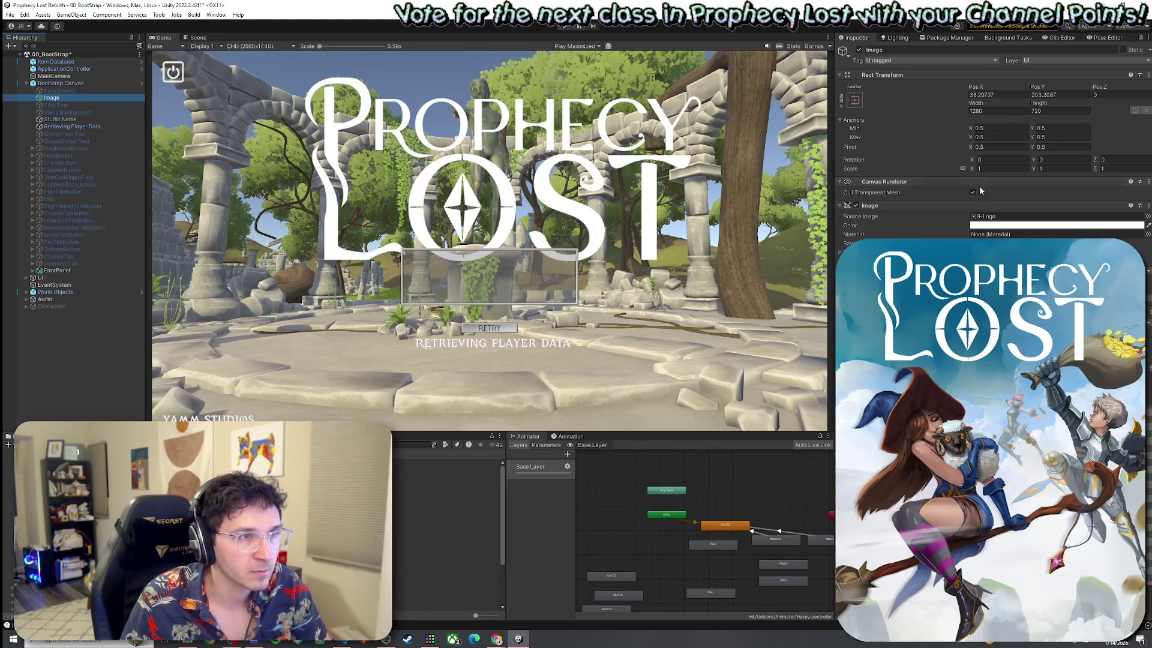
pyautogui.click(977, 168)
pyautogui.write('0.66')
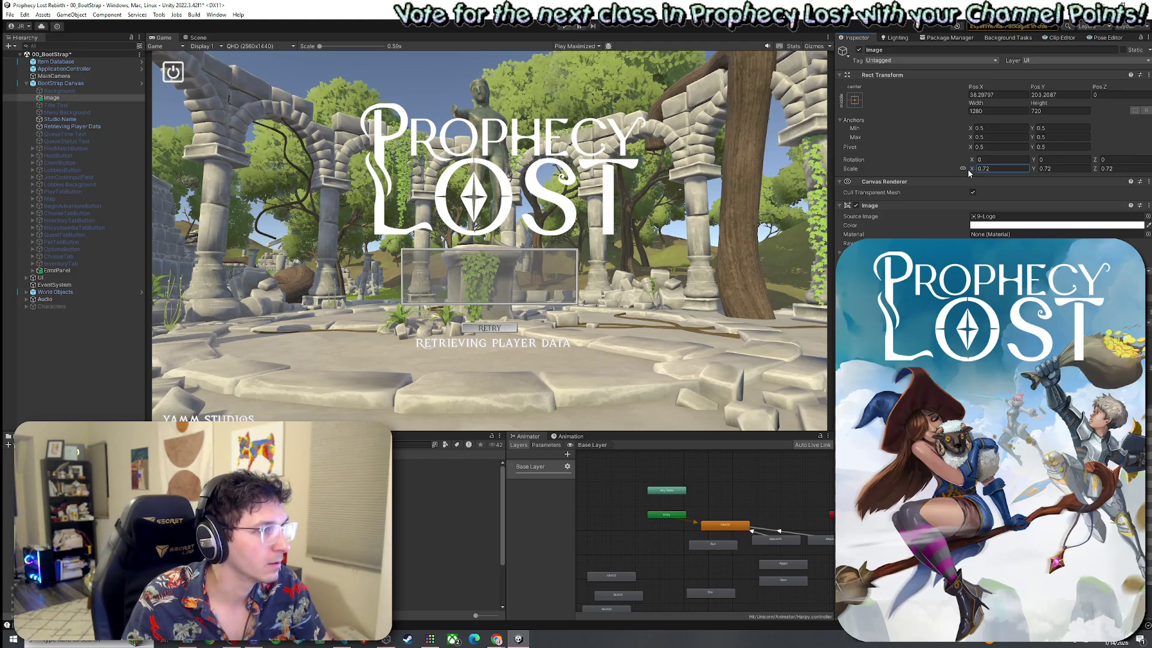
pyautogui.click(469, 188)
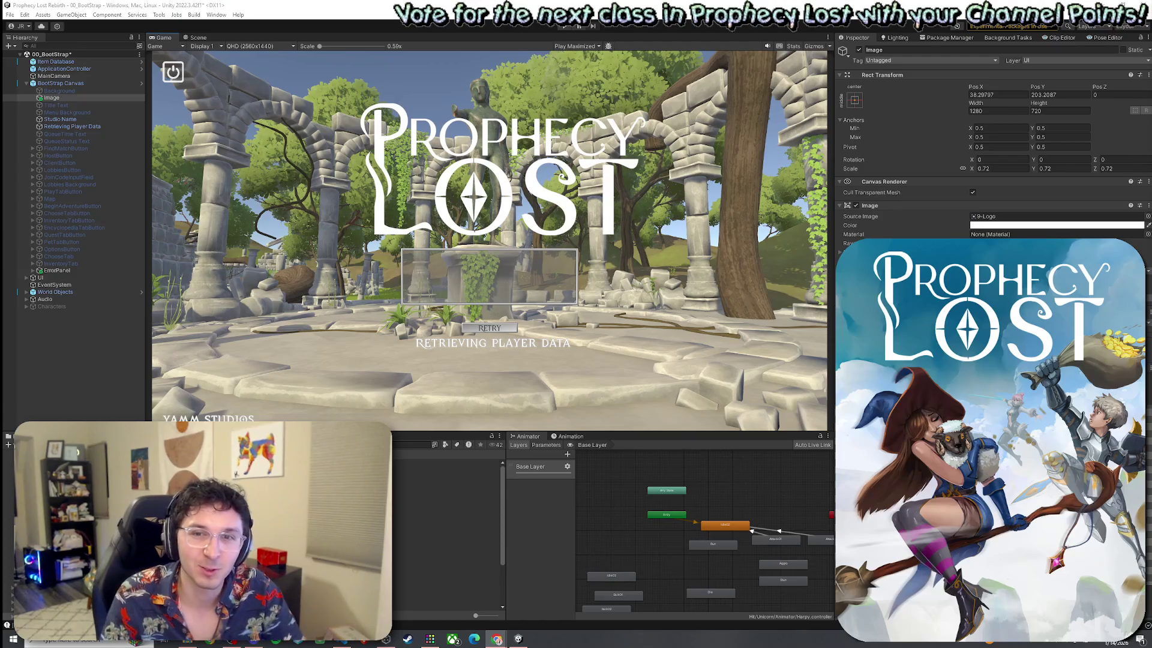
pyautogui.click(9, 14)
# Save the BootStrap scene, look over the Main Menu's Title Text, then reopen 00_BootStrap.
pyautogui.click(24, 58)
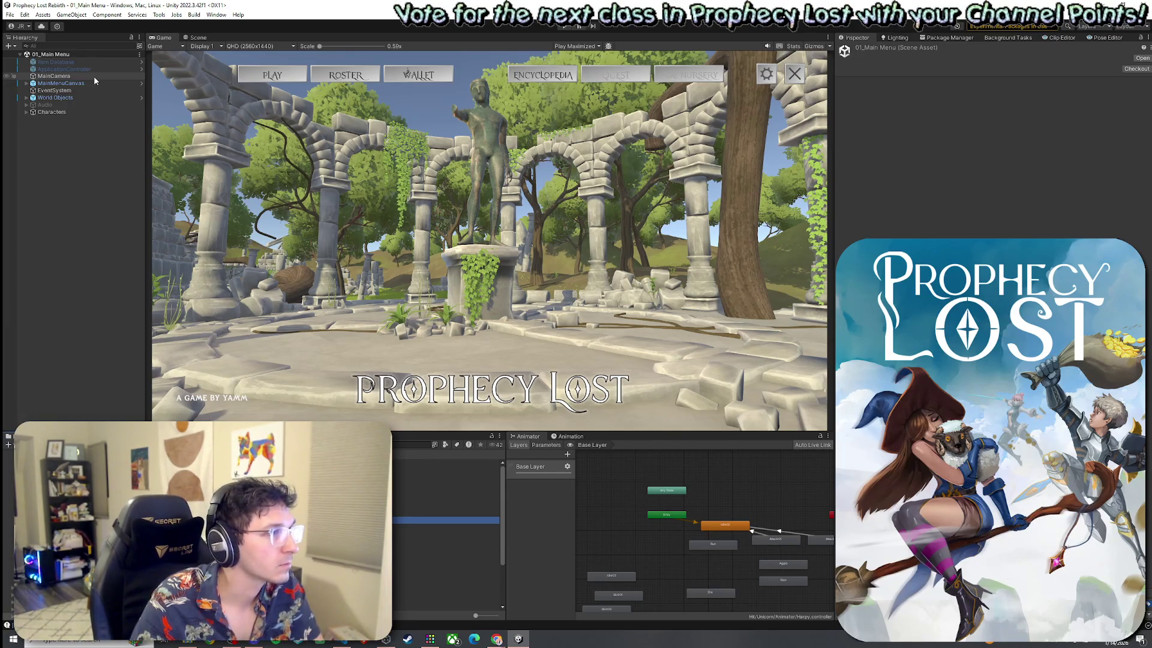
pyautogui.click(25, 14)
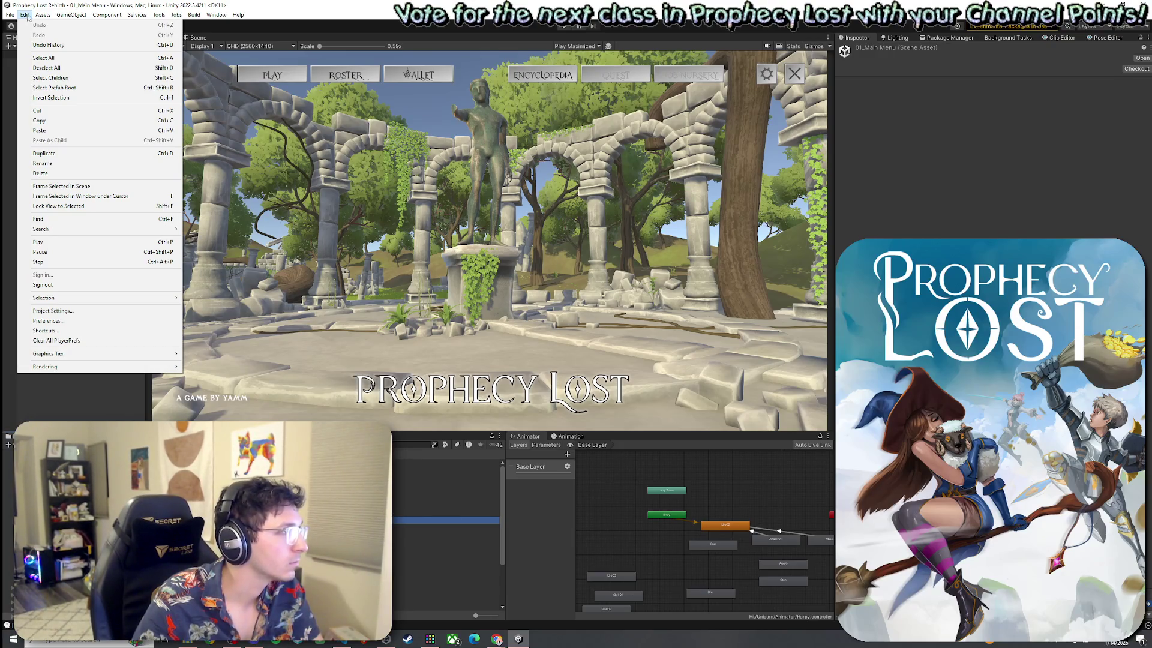
pyautogui.click(24, 15)
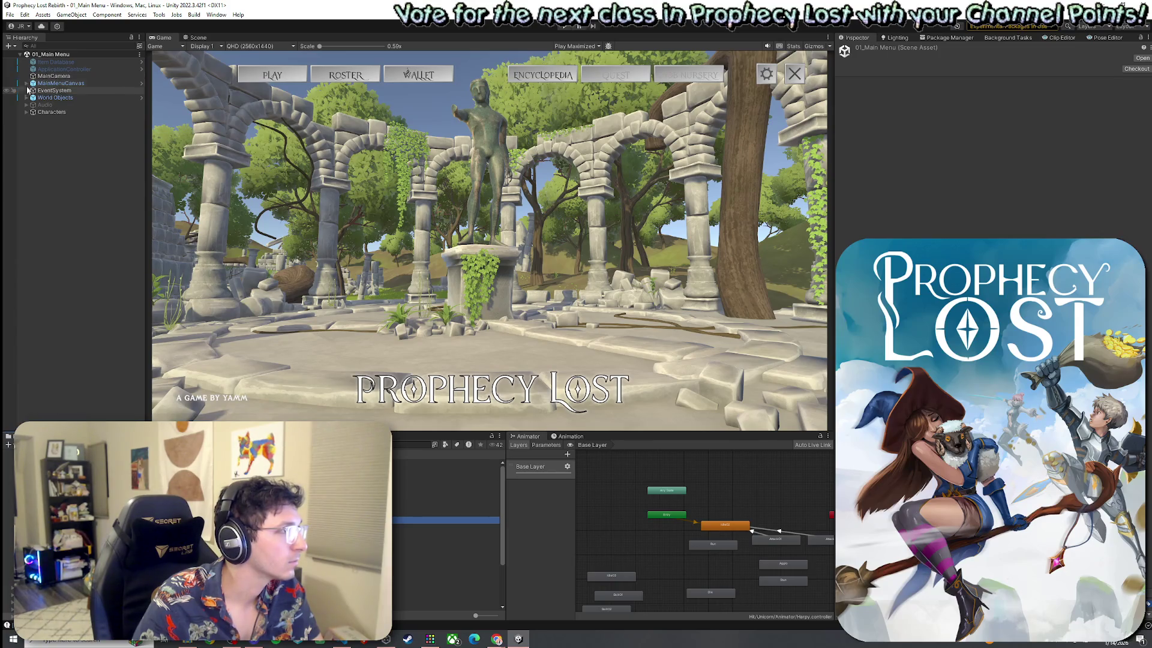
pyautogui.click(27, 82)
pyautogui.click(51, 98)
pyautogui.rightClick(48, 97)
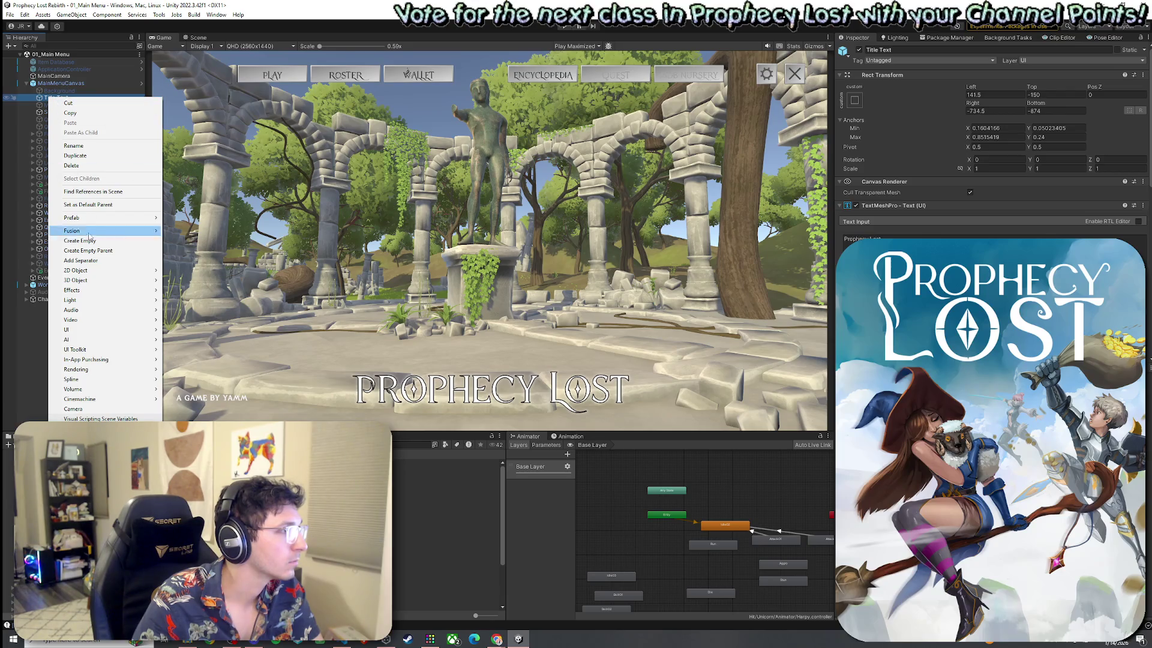
pyautogui.click(444, 498)
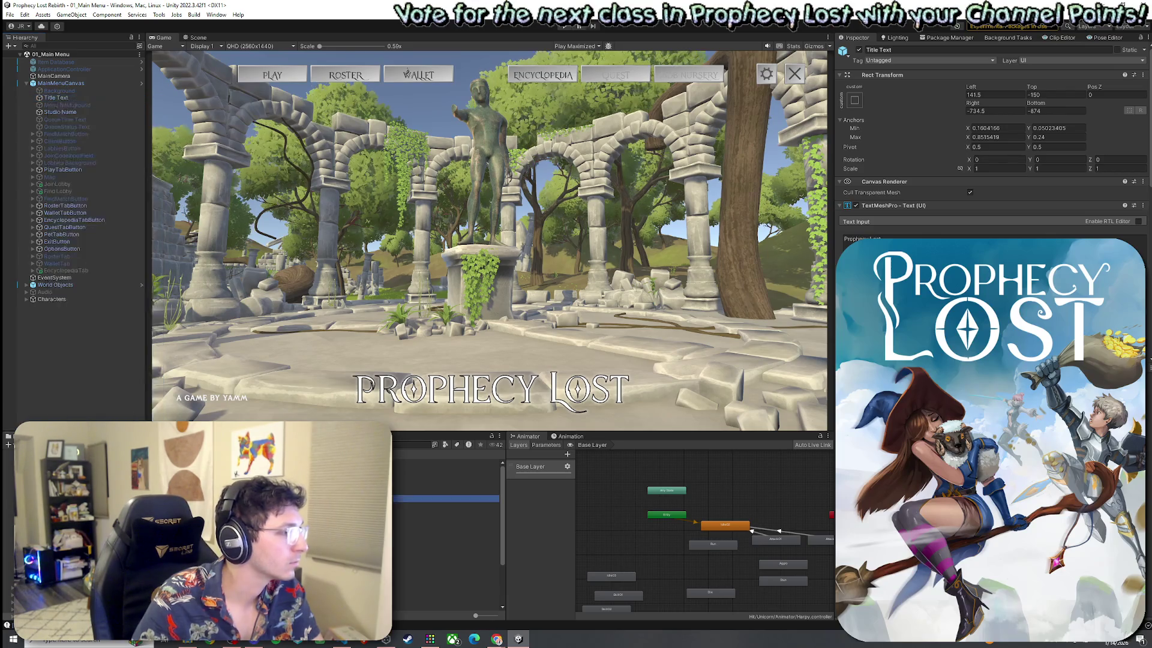
pyautogui.doubleClick(444, 513)
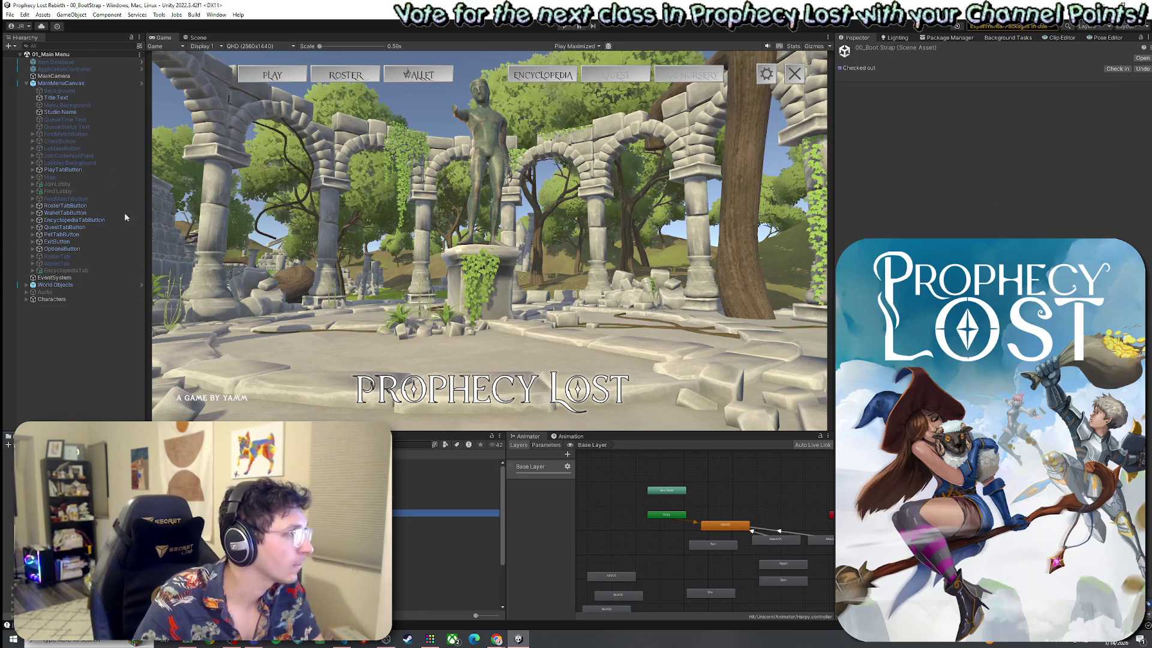
# Rename the BootStrap logo Image to 'Logo', copy it, and save the scene.
pyautogui.click(27, 83)
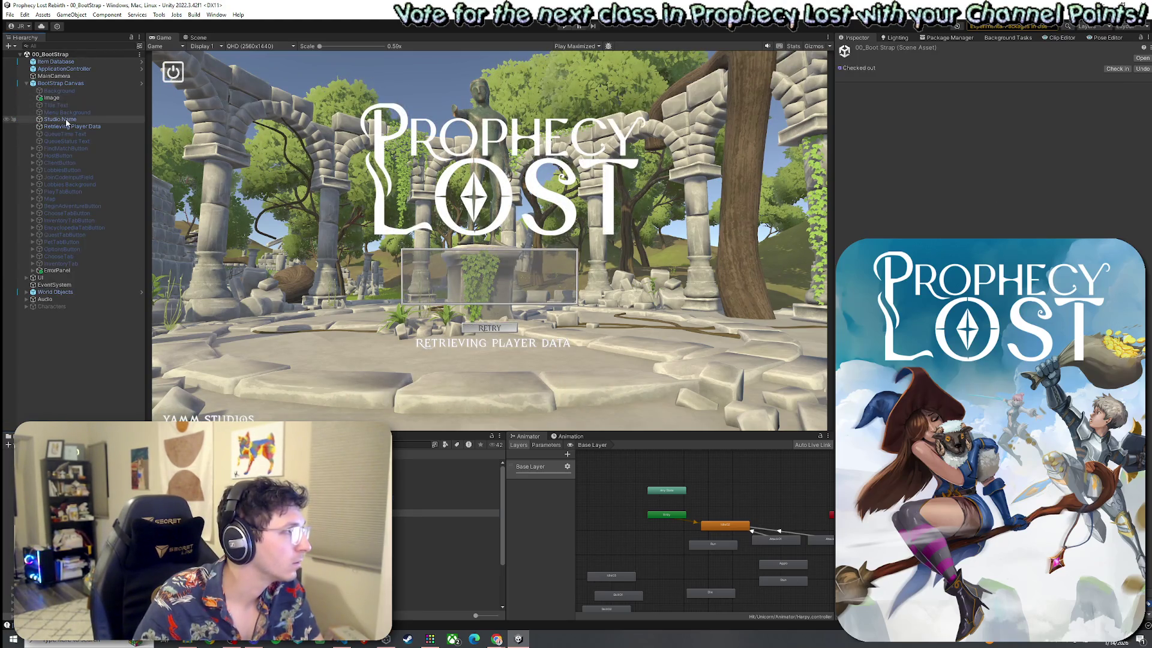
pyautogui.click(51, 98)
pyautogui.press('F2')
pyautogui.write('Logo')
pyautogui.press('Return')
pyautogui.rightClick(56, 98)
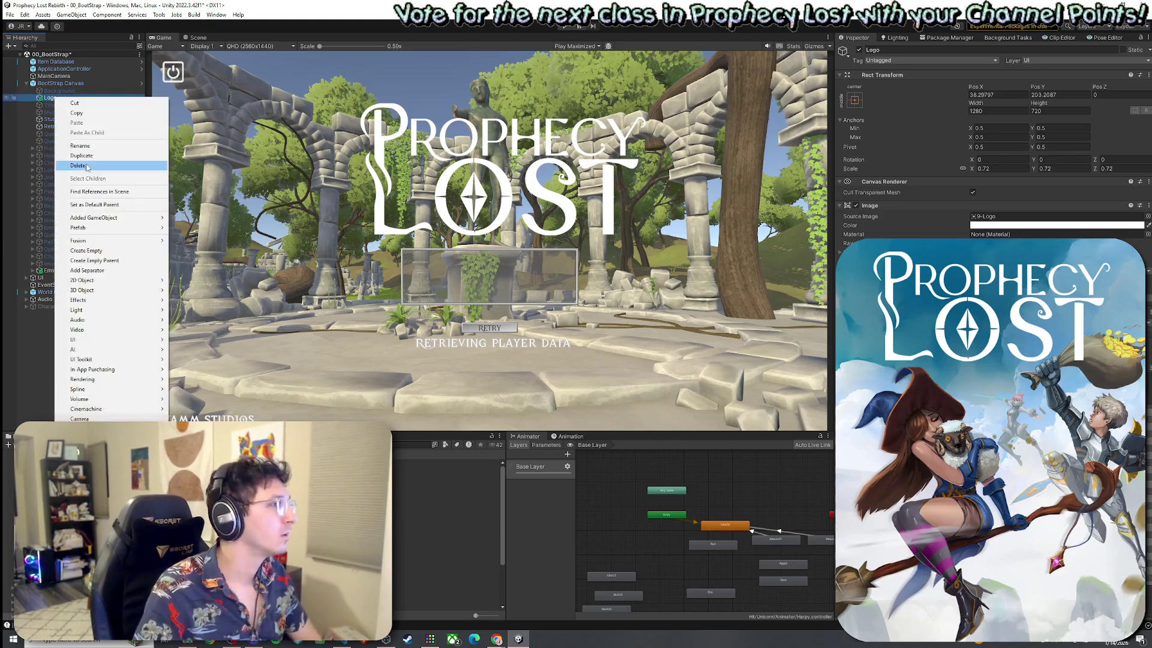
pyautogui.press('Escape')
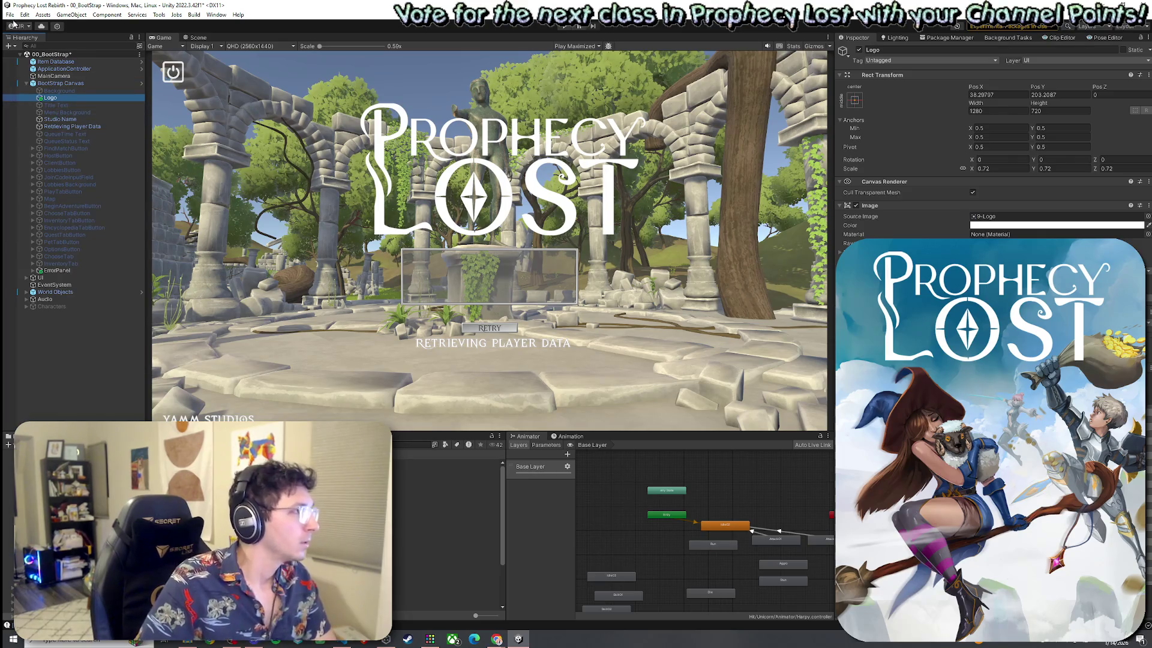
pyautogui.click(9, 14)
pyautogui.click(30, 58)
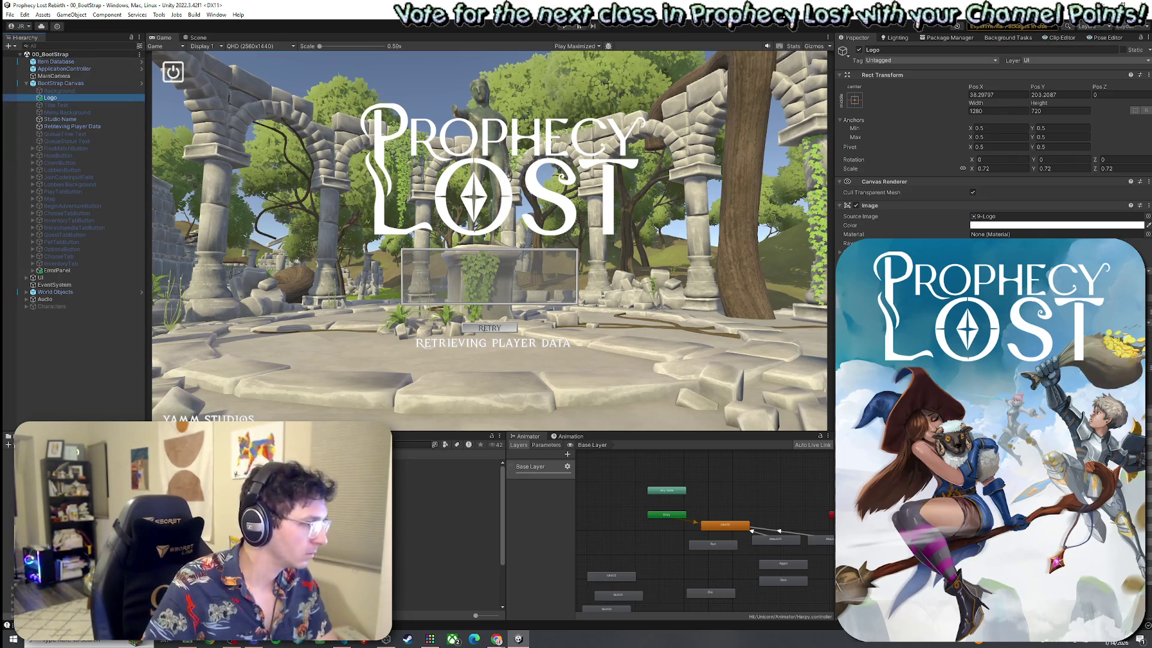
# Paste the Logo object into the MainMenuCanvas above Title Text.
pyautogui.click(26, 83)
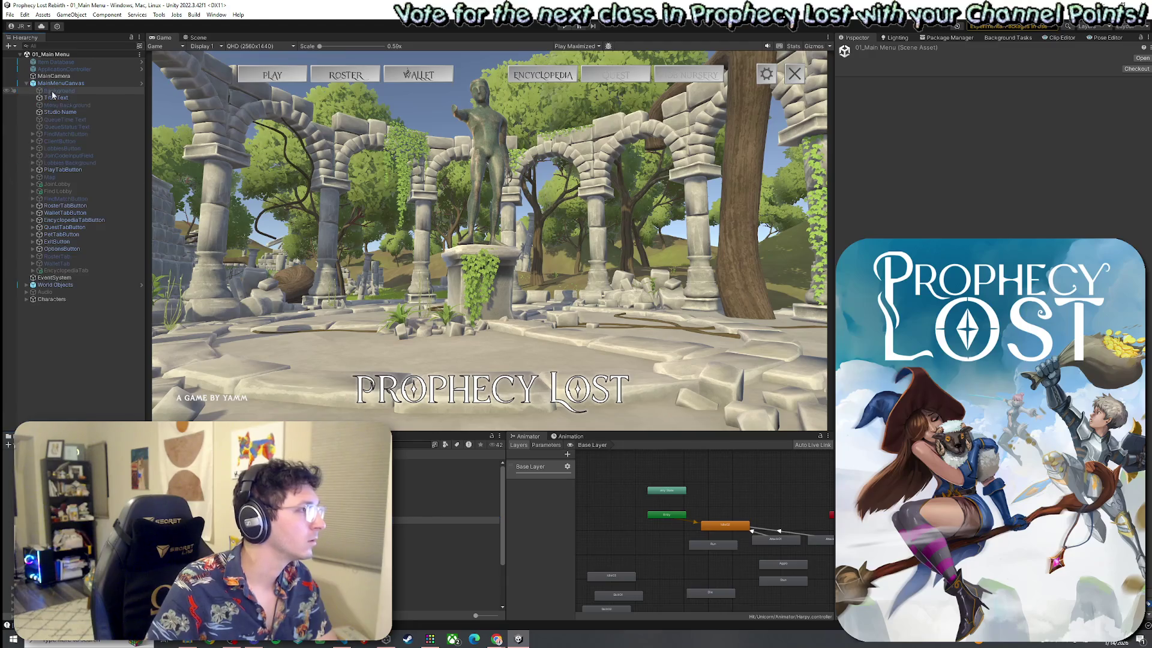
pyautogui.rightClick(62, 112)
pyautogui.press('Escape')
pyautogui.rightClick(63, 99)
pyautogui.click(82, 124)
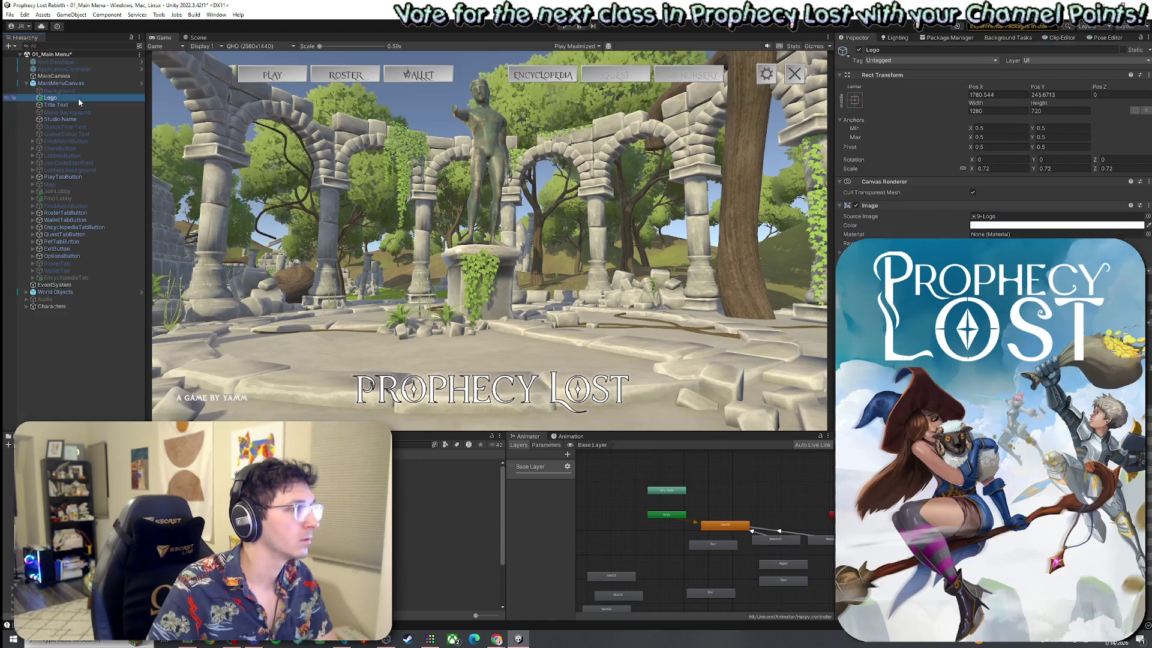
# Inspect the pasted Logo in the Scene view.
pyautogui.click(195, 37)
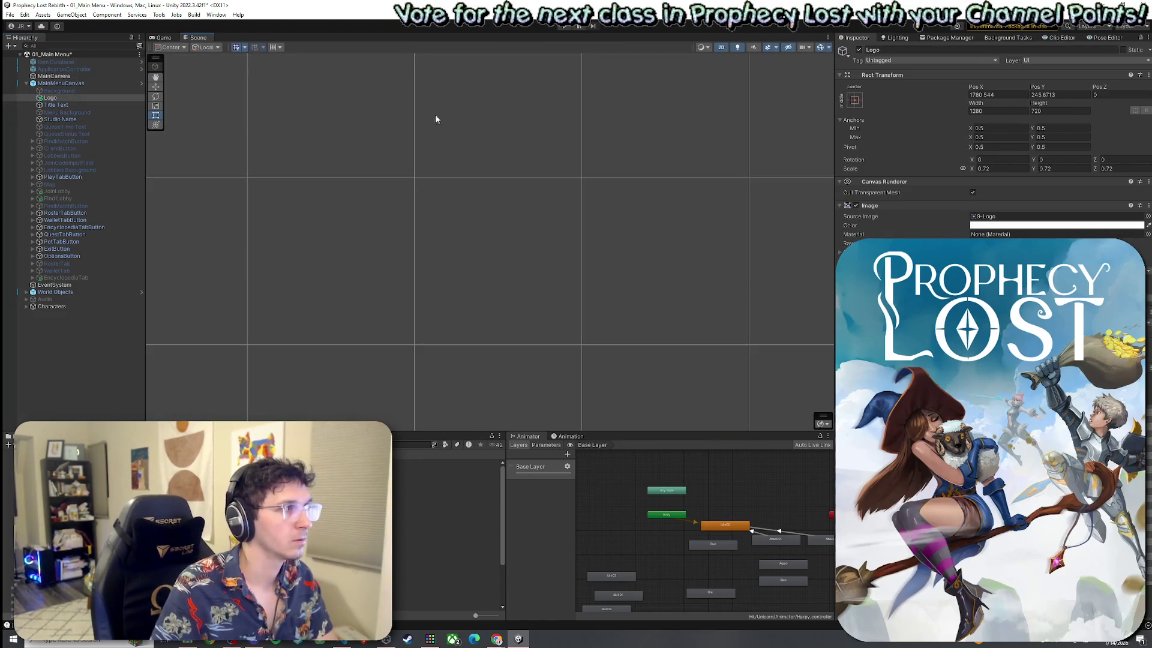
pyautogui.scroll(-5, 441, 257)
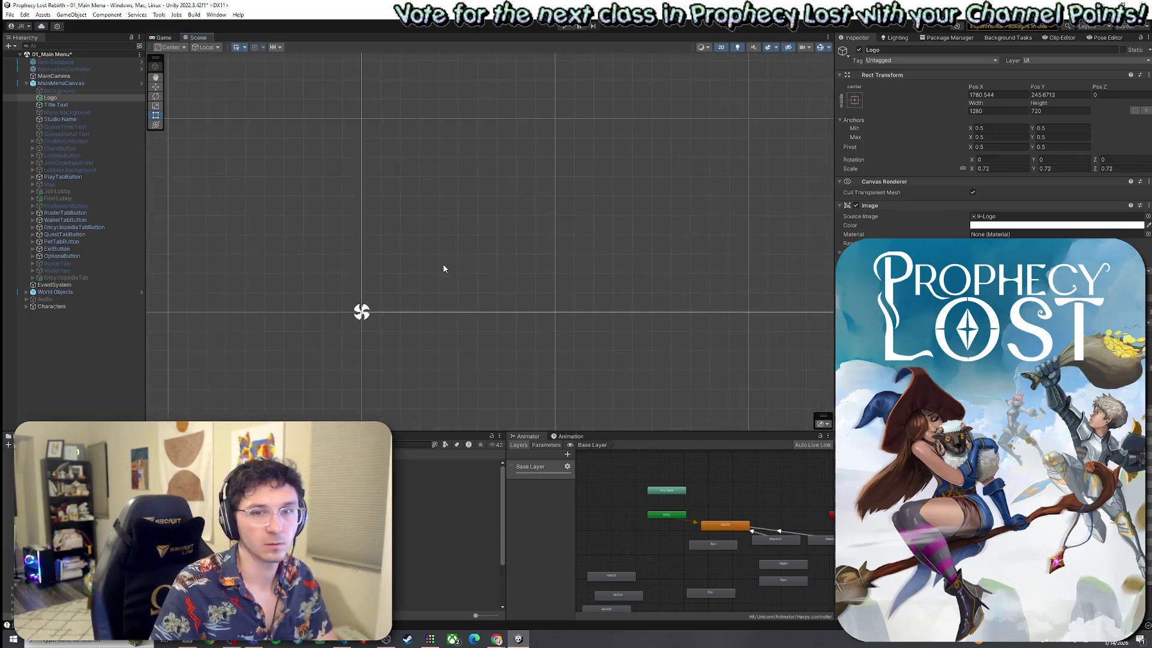
pyautogui.scroll(10, 445, 267)
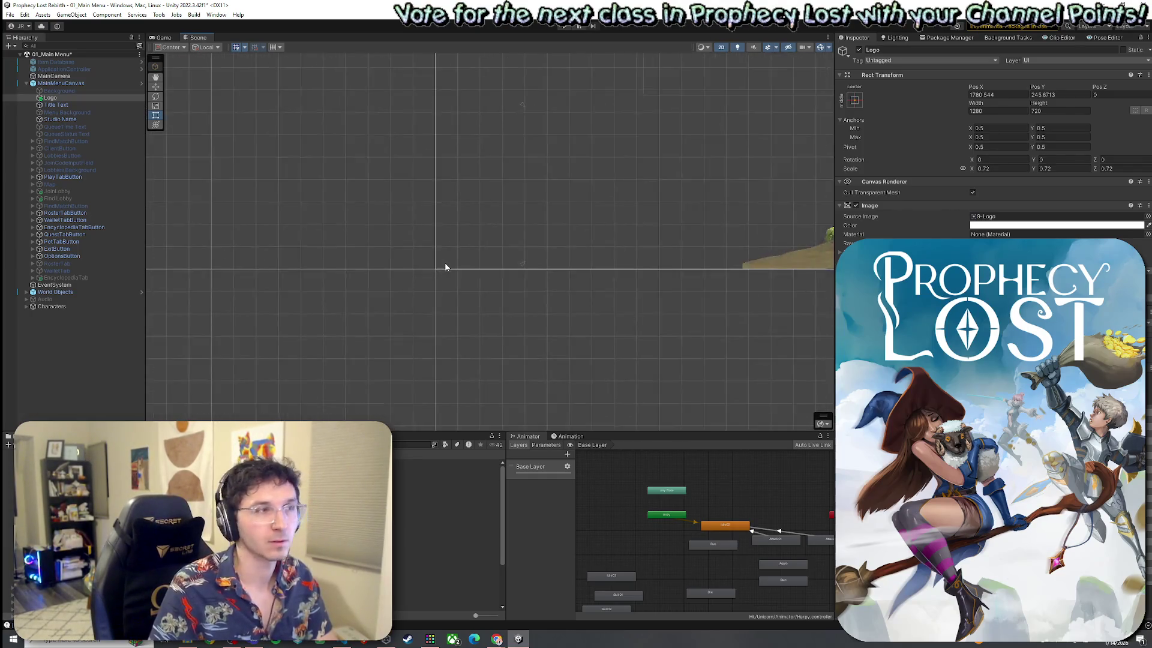
pyautogui.scroll(-4, 442, 258)
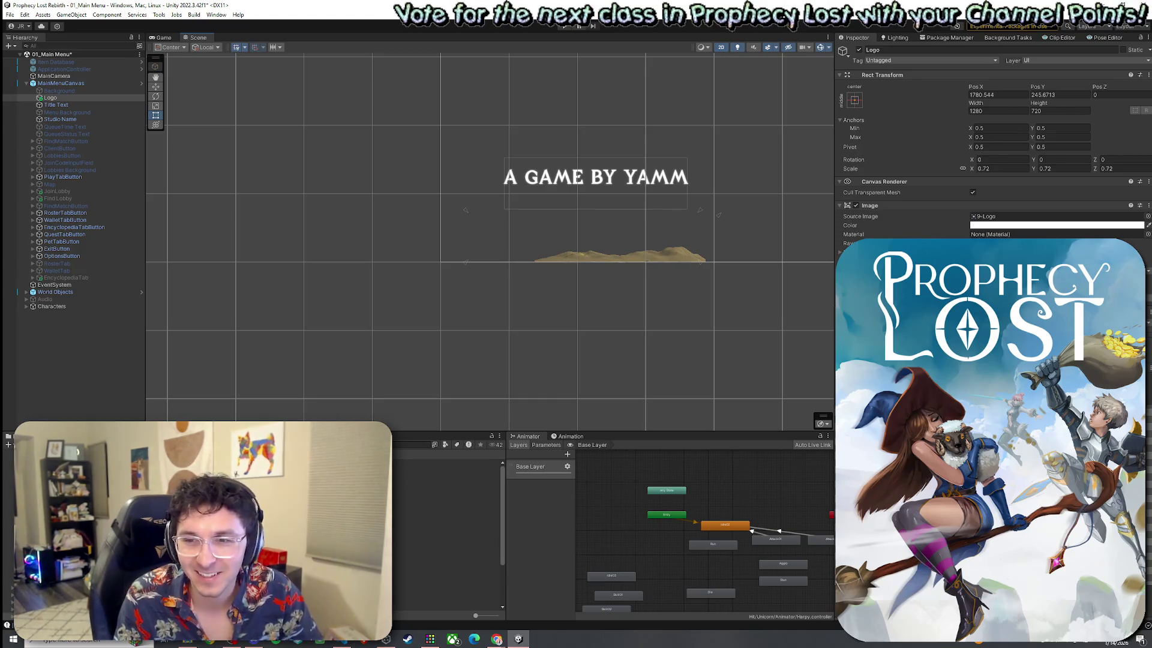
pyautogui.scroll(-6, 693, 317)
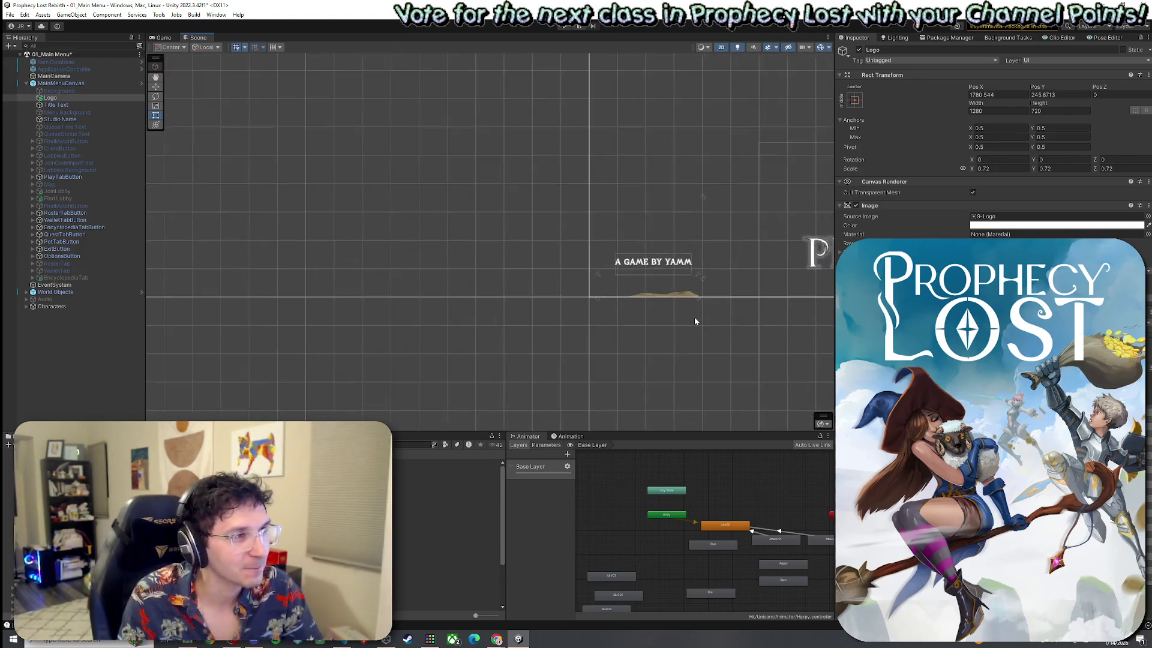
# Position the Main Menu Logo at Pos X 0 and Pos Y -293.
pyautogui.moveTo(691, 288); pyautogui.dragTo(513, 293)
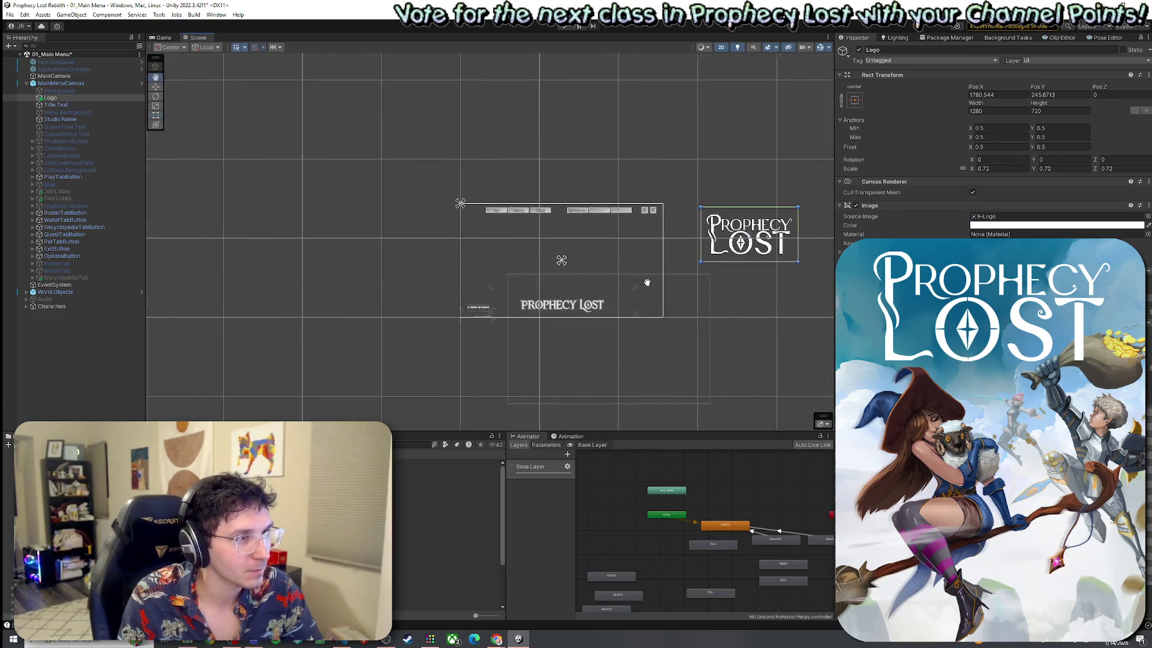
pyautogui.click(996, 94)
pyautogui.write('1770.11672.34')
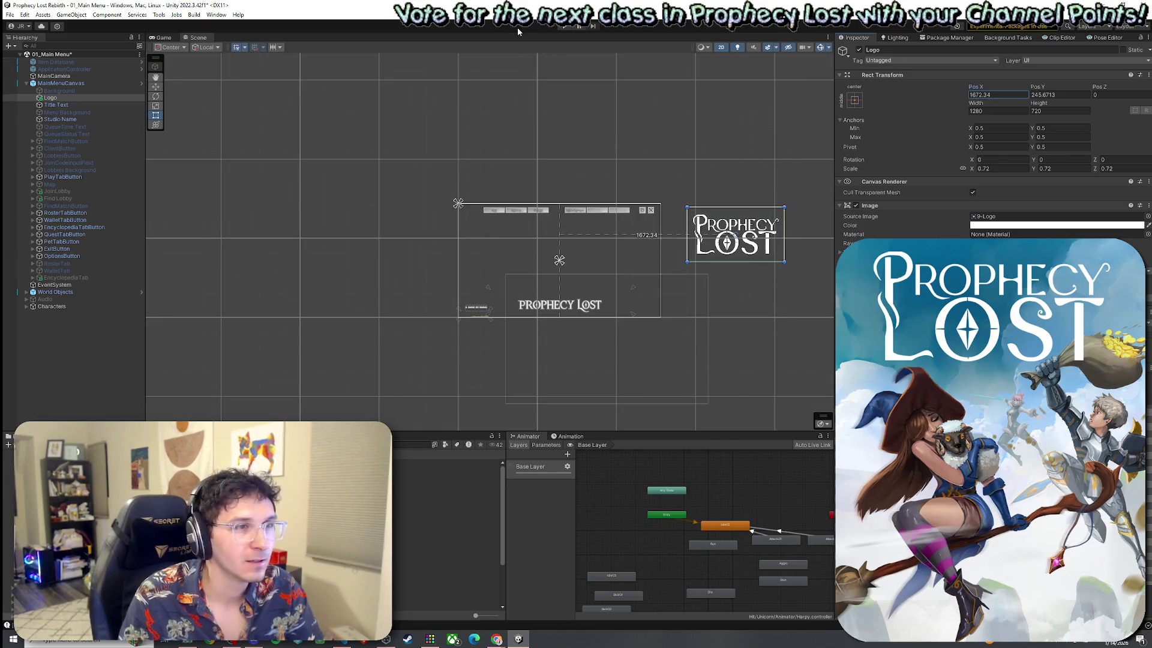
pyautogui.click(991, 95)
pyautogui.write('0')
pyautogui.press('Tab')
pyautogui.write('-293')
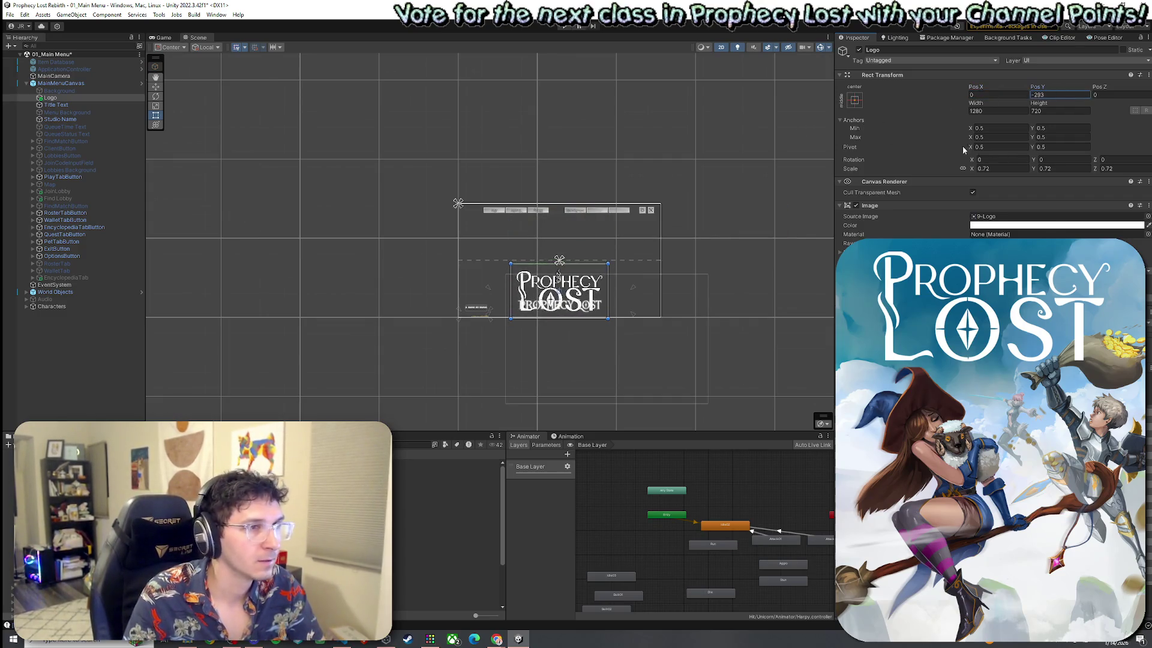
# Scale the Logo to 0.4, drag it down to Pos Y -379, and disable Title Text.
pyautogui.click(999, 168)
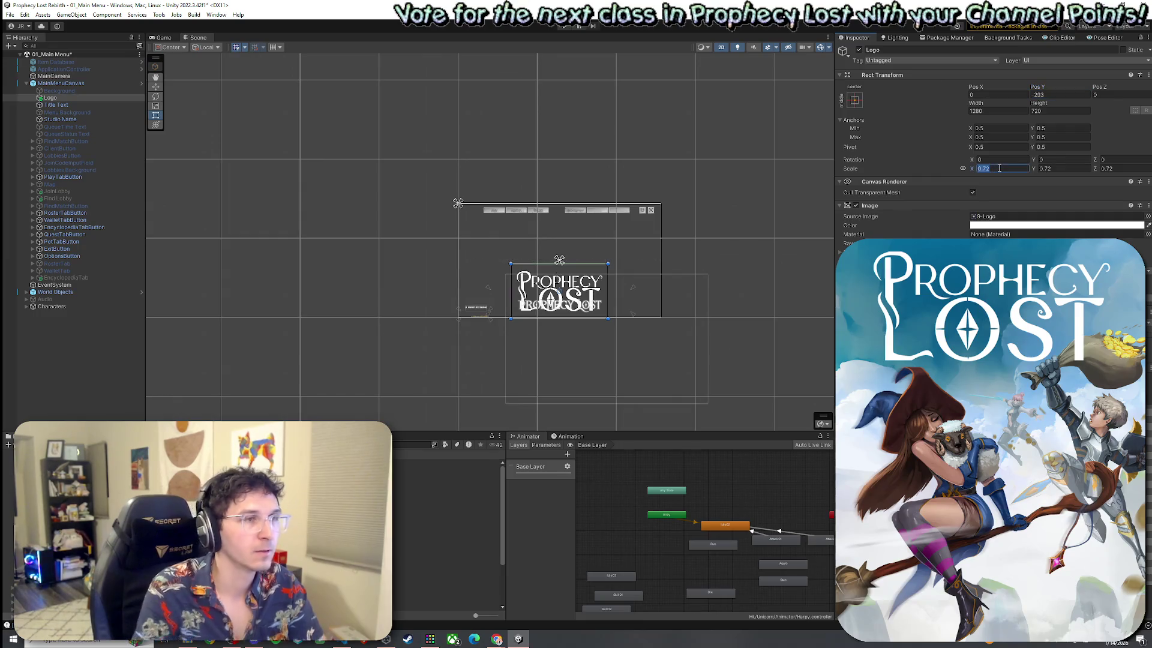
pyautogui.write('0.2')
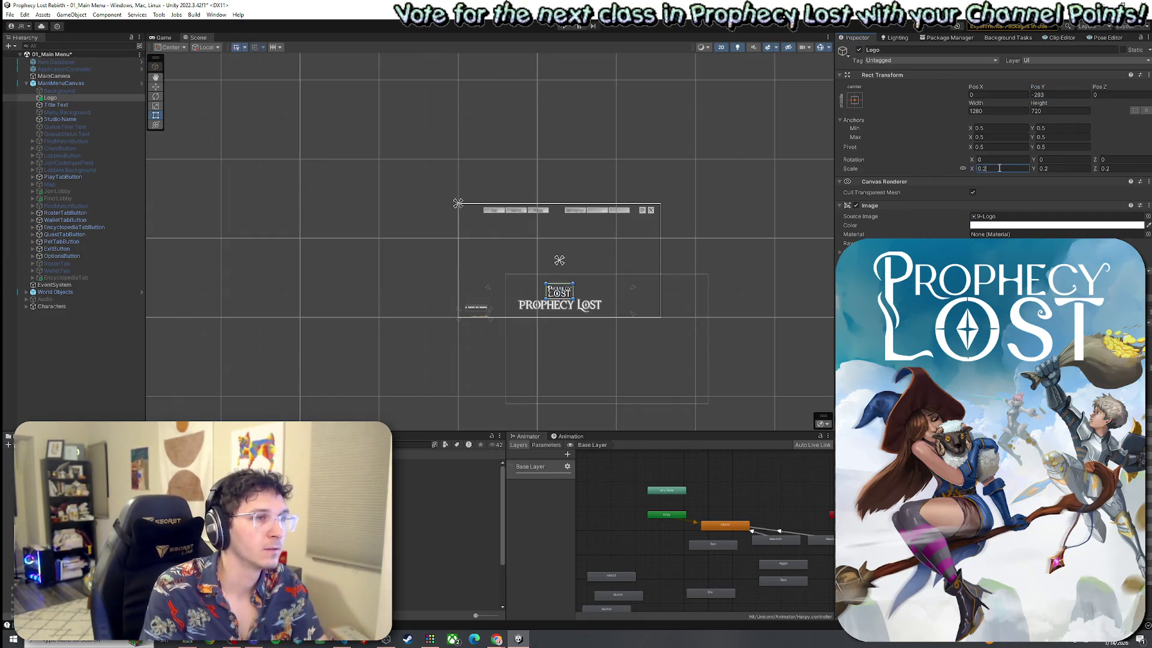
pyautogui.press('BackSpace')
pyautogui.write('5')
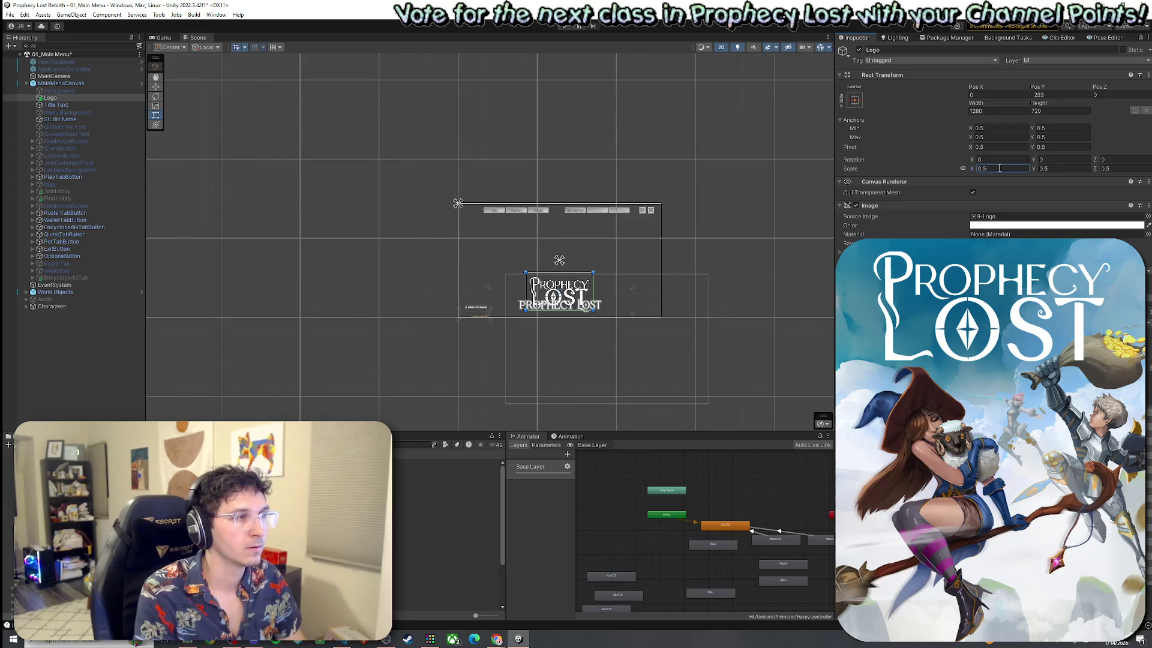
pyautogui.press('BackSpace')
pyautogui.write('4')
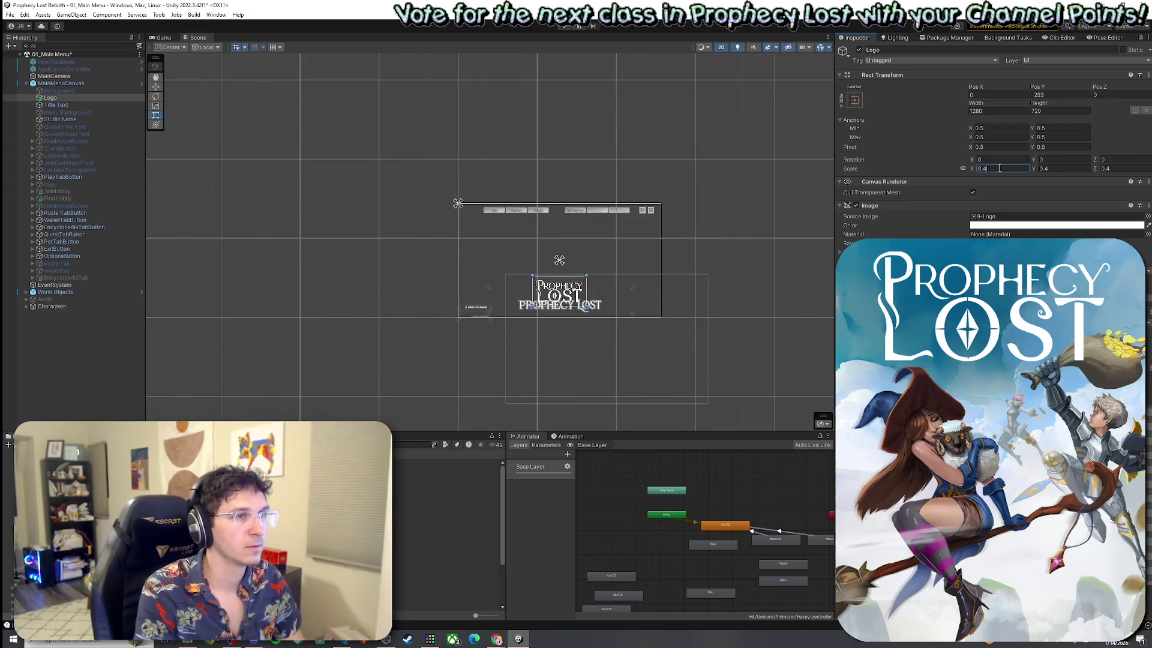
pyautogui.click(84, 97)
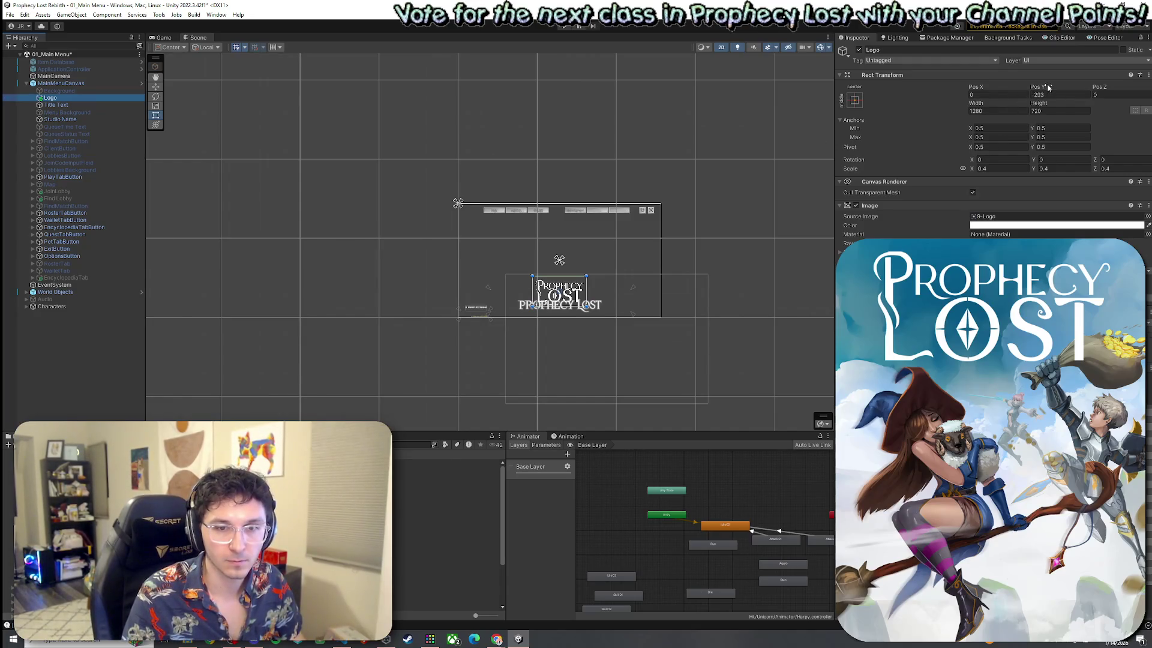
pyautogui.moveTo(1048, 87); pyautogui.dragTo(966, 99)
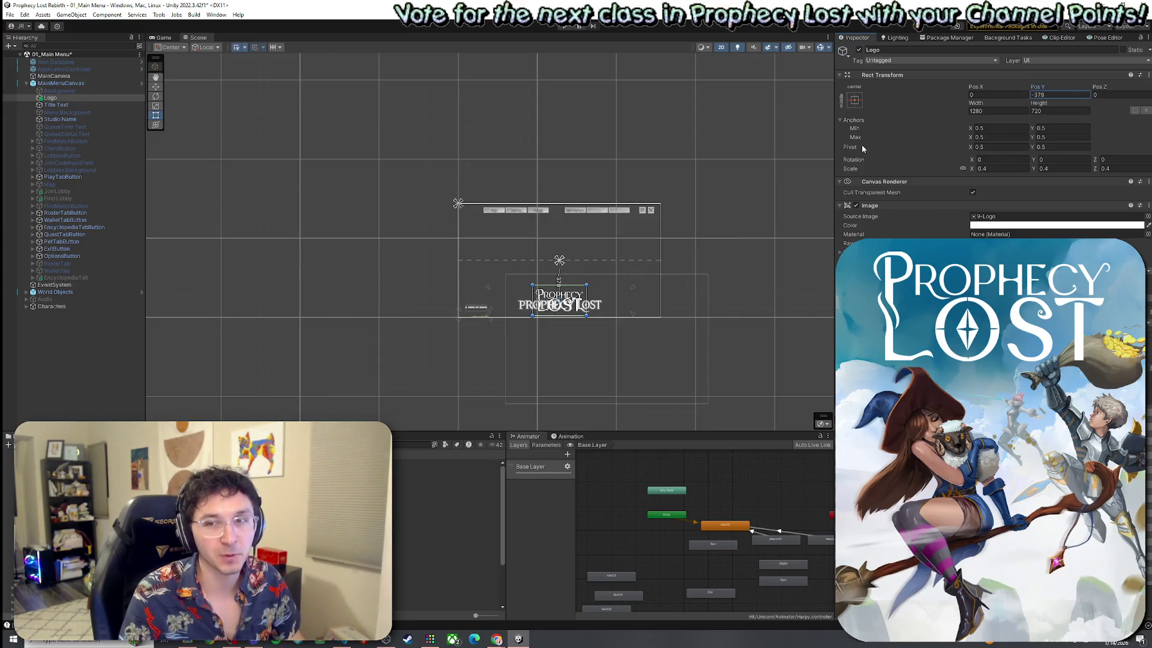
pyautogui.click(66, 104)
pyautogui.click(859, 50)
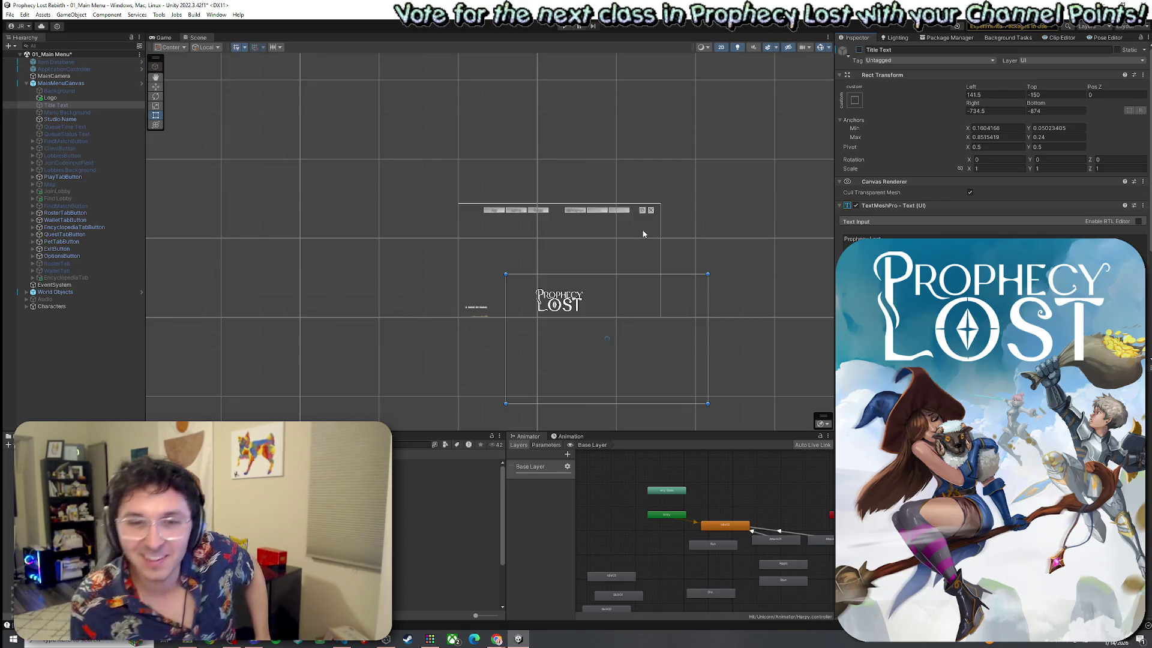
# Preview the Main Menu in the Game view and nudge the Logo's horizontal position.
pyautogui.click(9, 15)
pyautogui.click(144, 19)
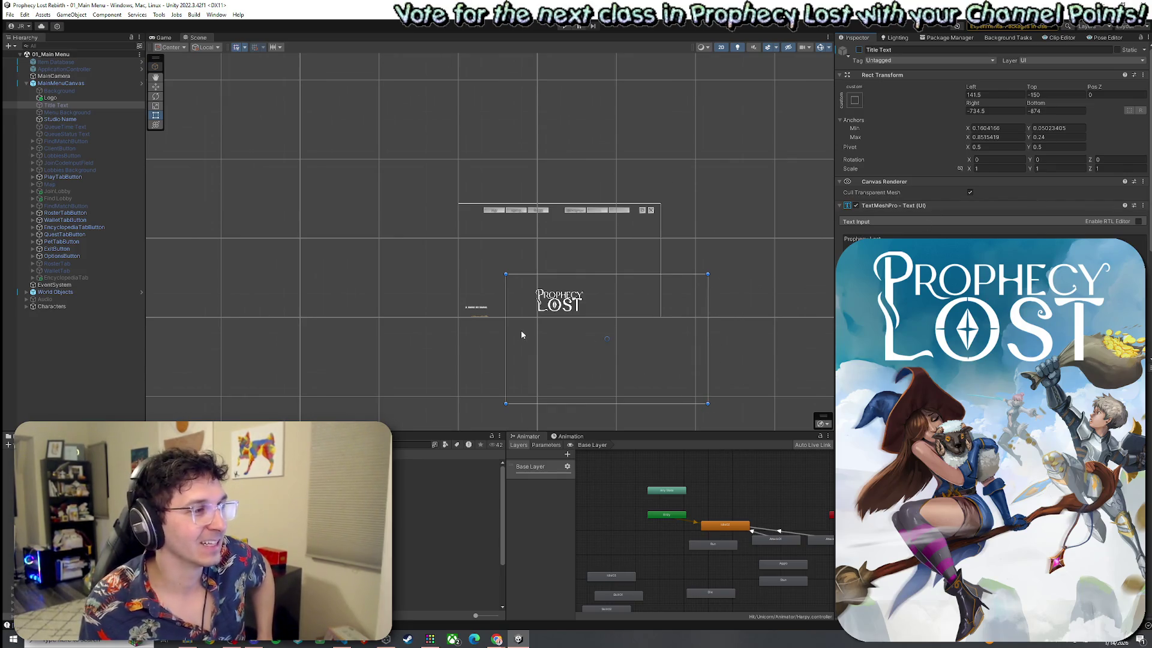
pyautogui.click(165, 38)
pyautogui.moveTo(832, 406)
pyautogui.mouseDown()
pyautogui.moveTo(507, 405)
pyautogui.moveTo(846, 396)
pyautogui.moveTo(791, 380)
pyautogui.moveTo(831, 385)
pyautogui.mouseUp()
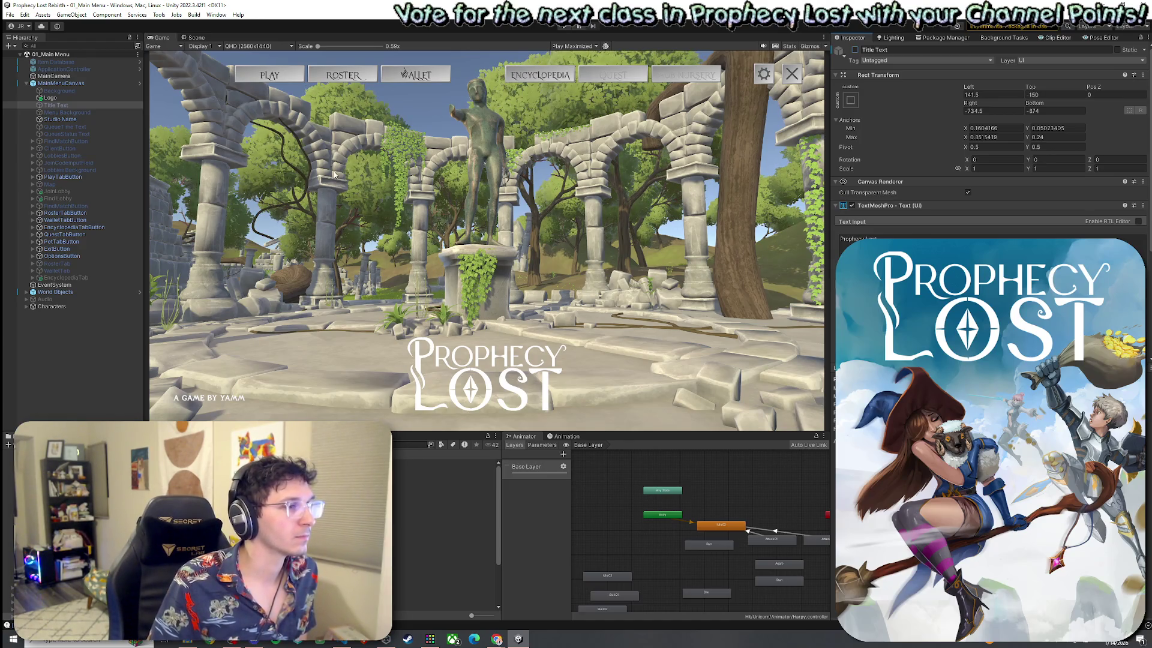
pyautogui.click(49, 98)
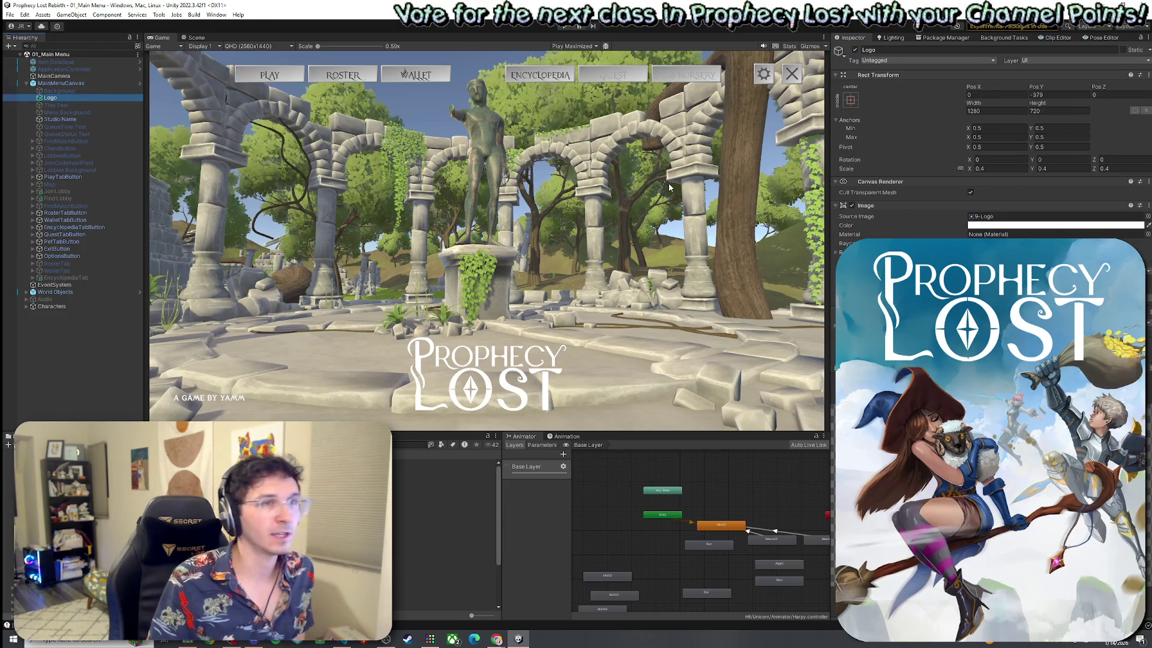
pyautogui.moveTo(973, 87)
pyautogui.mouseDown()
pyautogui.moveTo(952, 90)
pyautogui.moveTo(985, 114)
pyautogui.mouseUp()
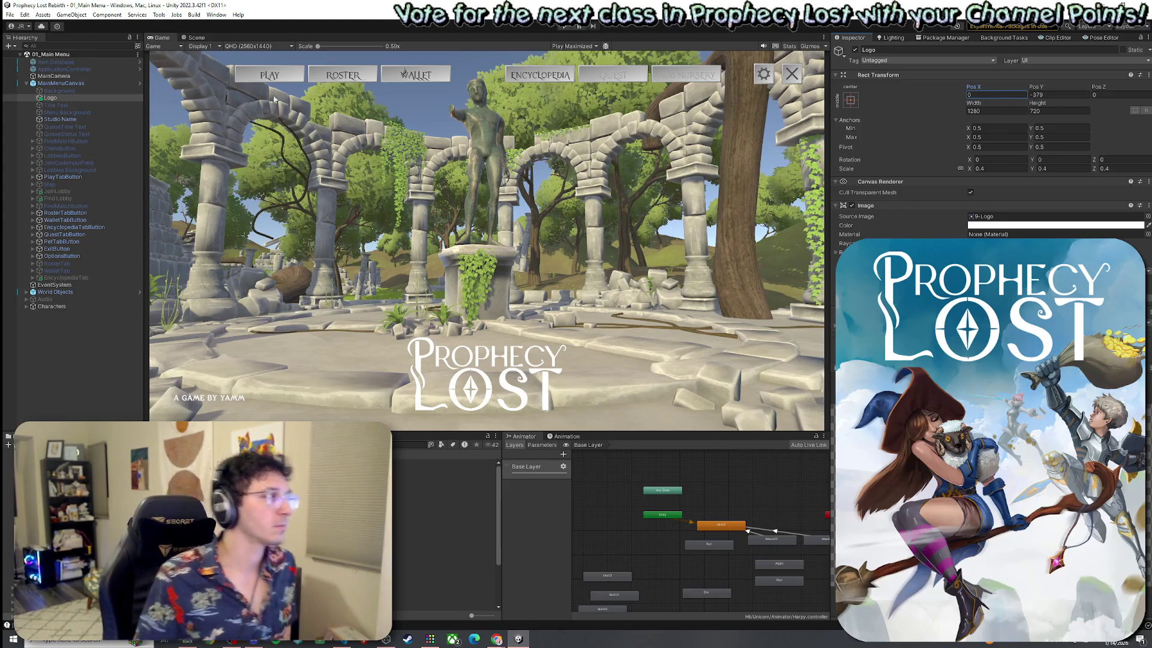
# Save the 01_Main Menu scene.
pyautogui.click(10, 14)
pyautogui.click(26, 57)
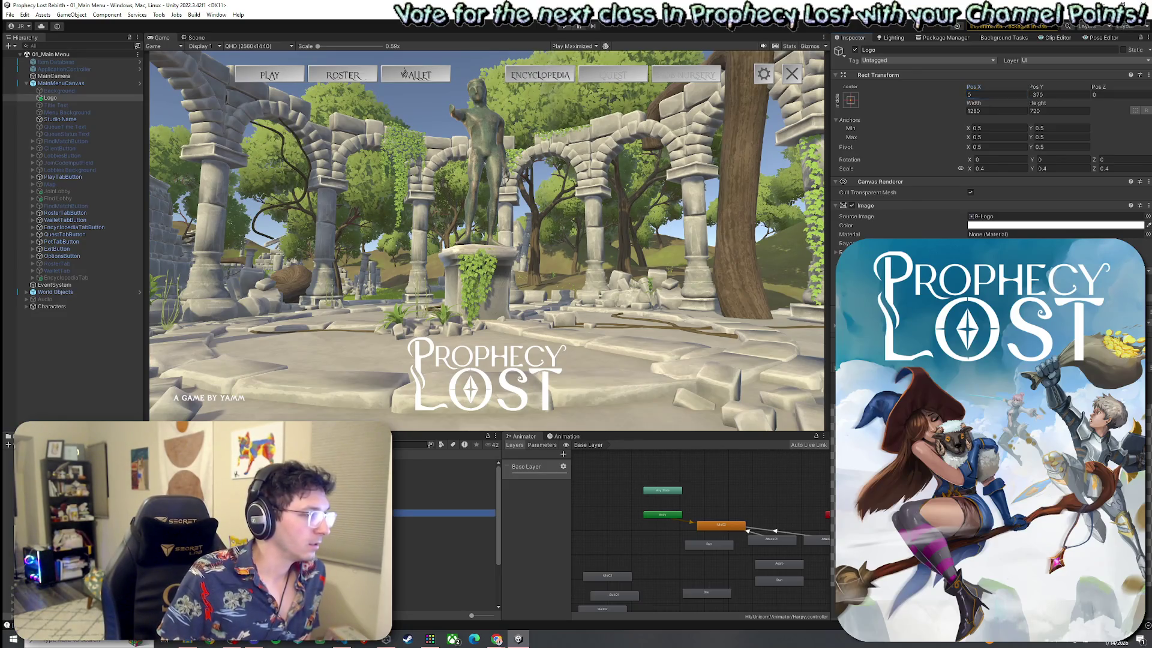
pyautogui.click(11, 14)
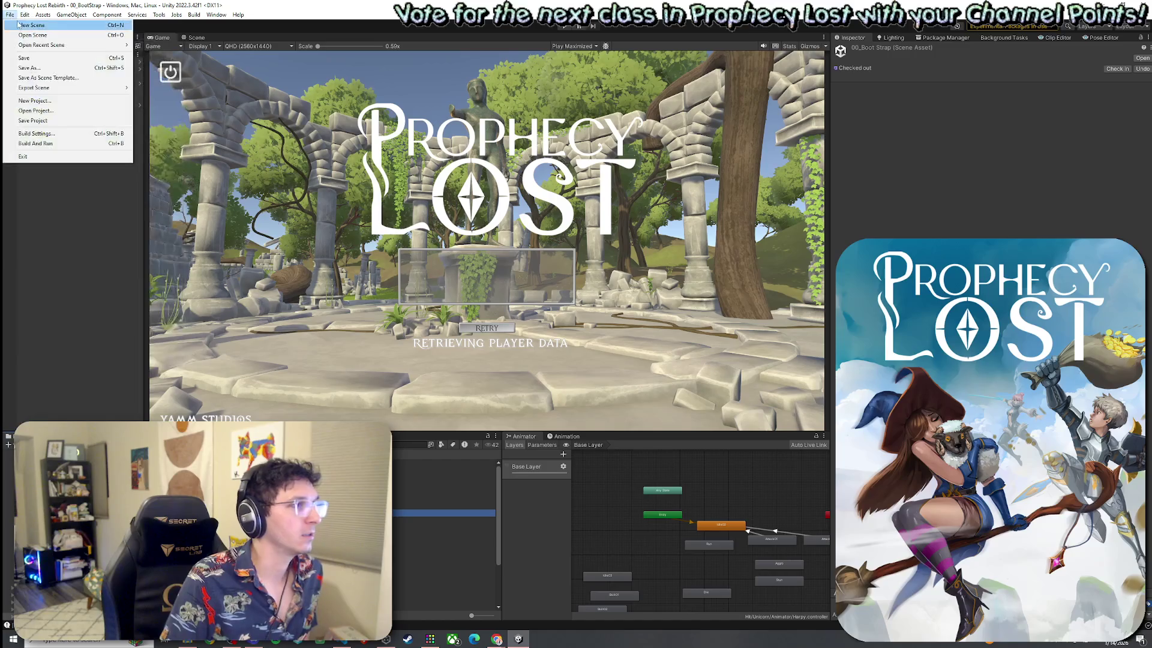
# Save the 00_BootStrap scene and glance at the Build menu options.
pyautogui.click(24, 58)
pyautogui.click(193, 15)
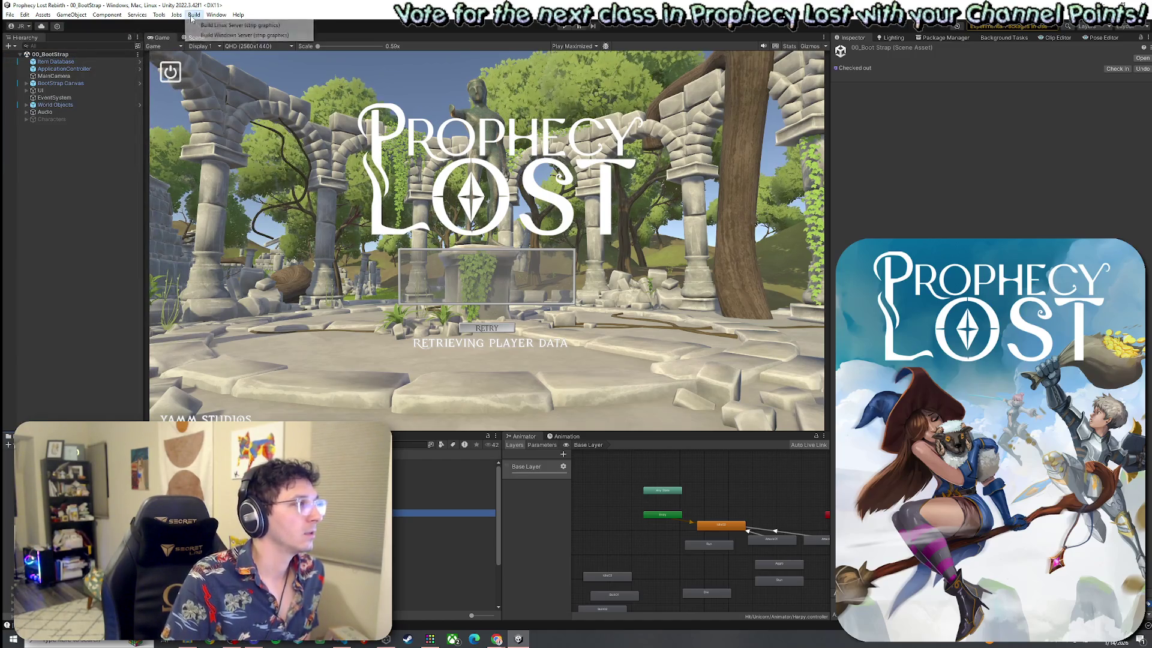
pyautogui.click(169, 3)
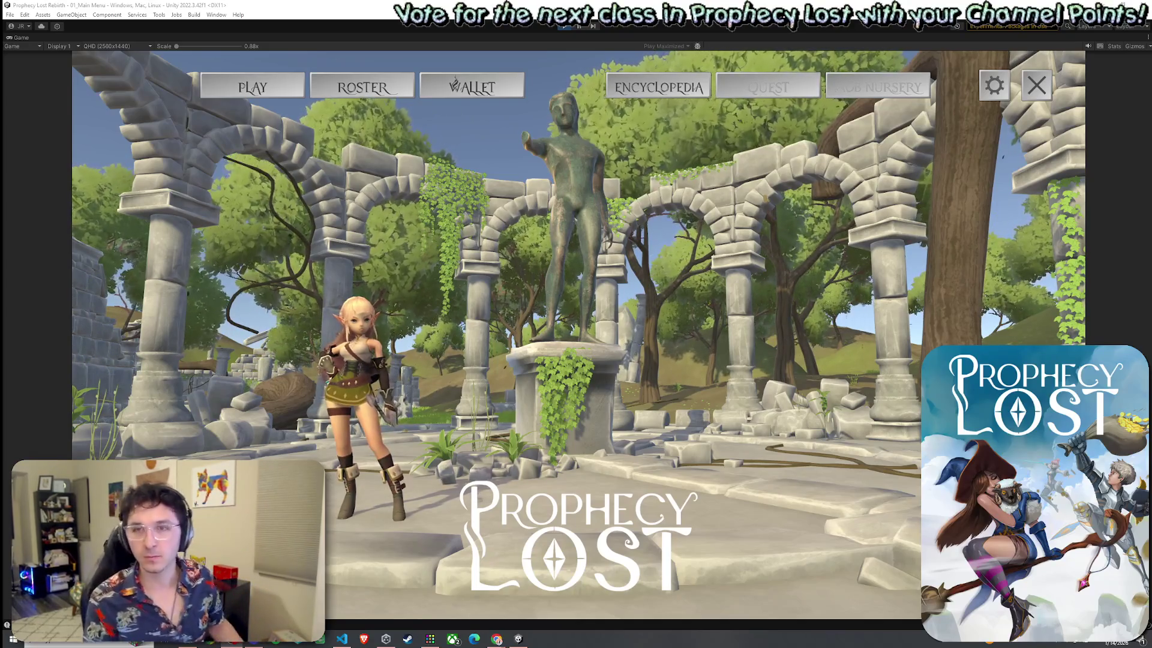
# Choose the Witch class from the Roster and start a match at Eanglan from the World Map.
pyautogui.click(362, 87)
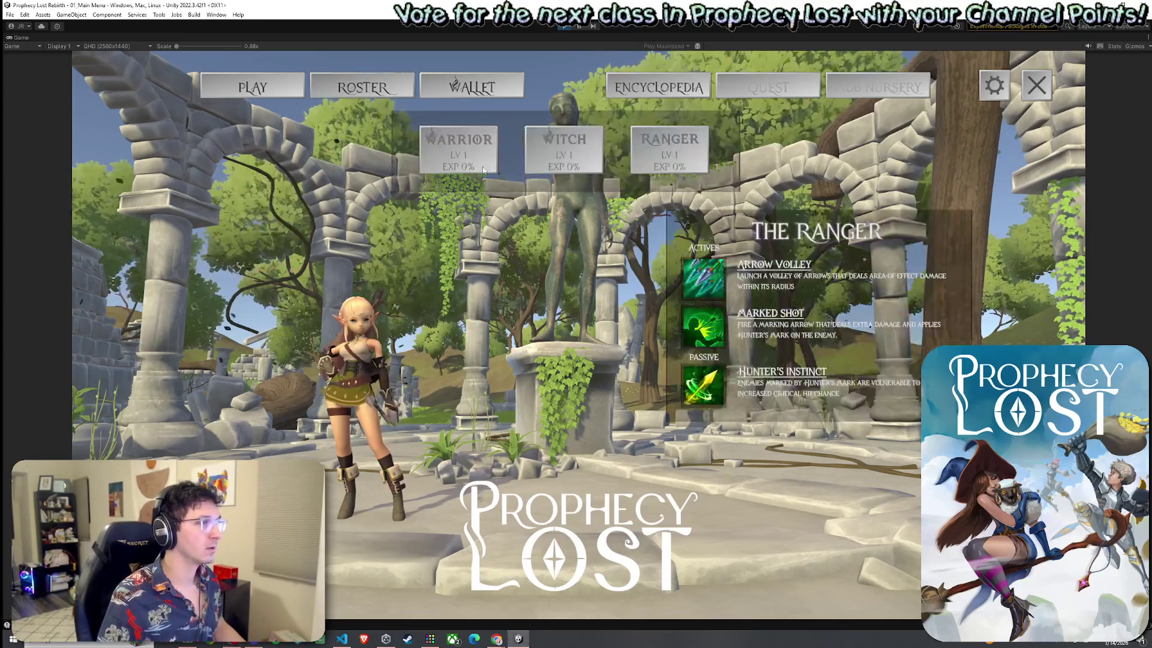
pyautogui.click(560, 147)
pyautogui.click(578, 338)
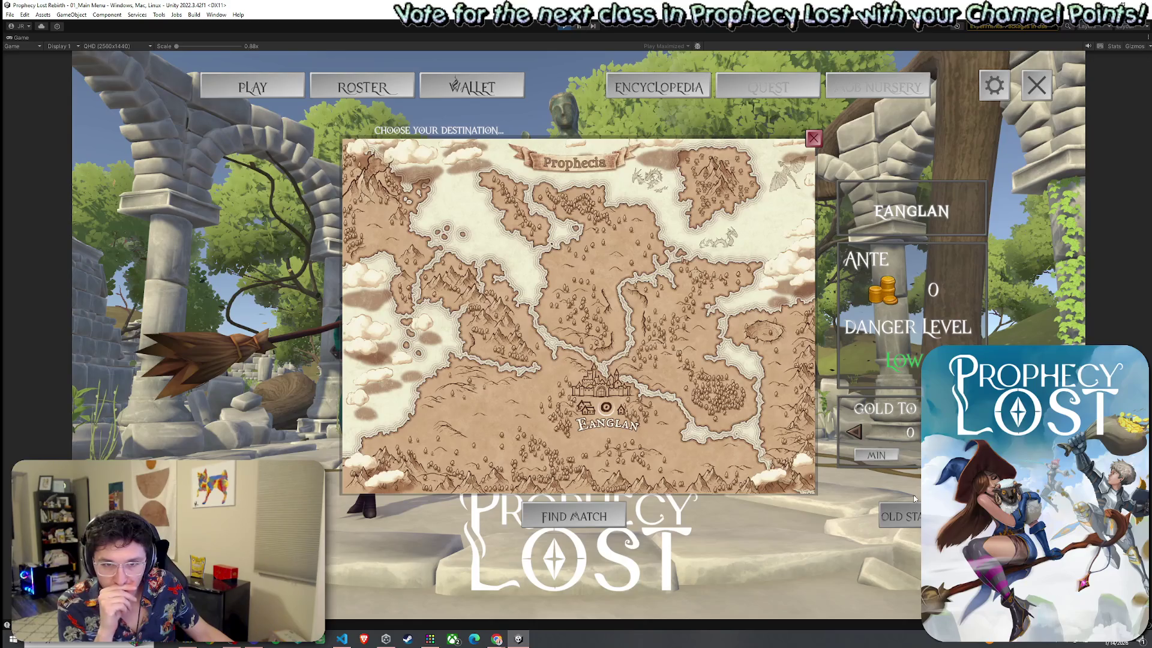
pyautogui.click(896, 517)
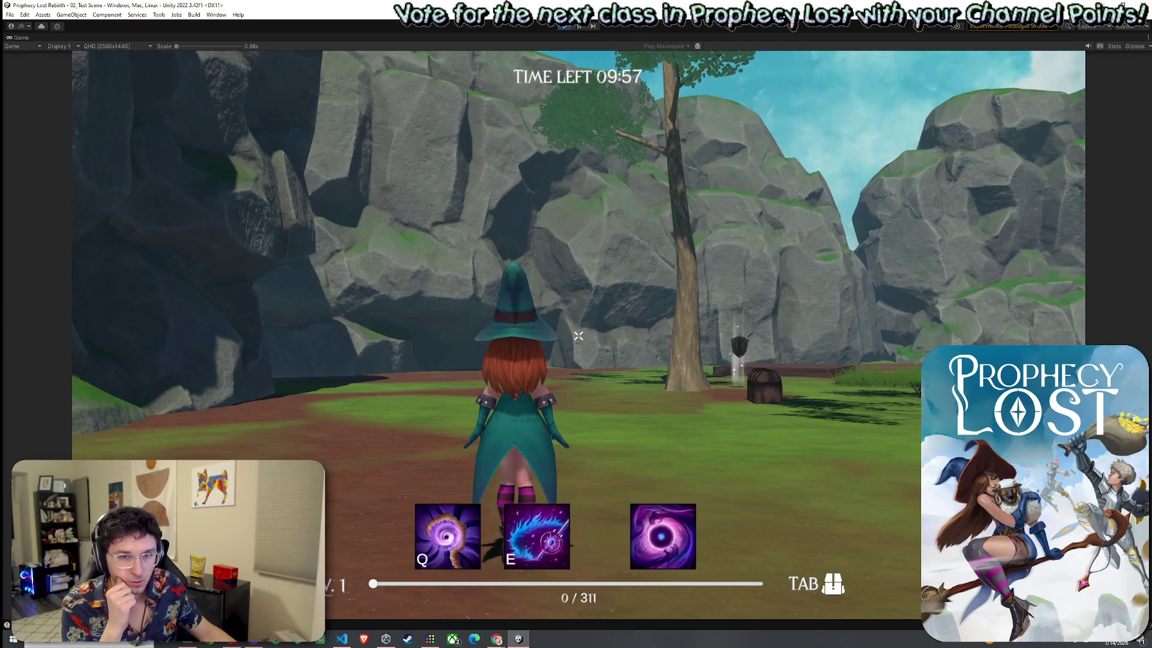
# Walk the witch to the dropped sword and broom and pick up the broom.
pyautogui.press('w')
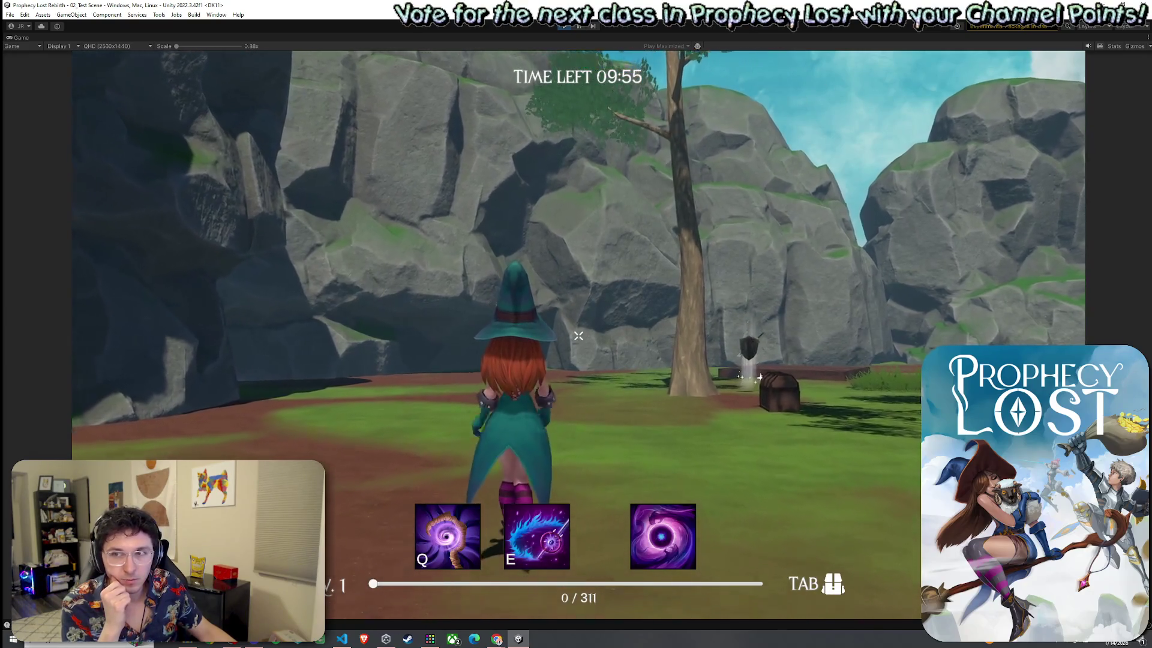
pyautogui.press('w')
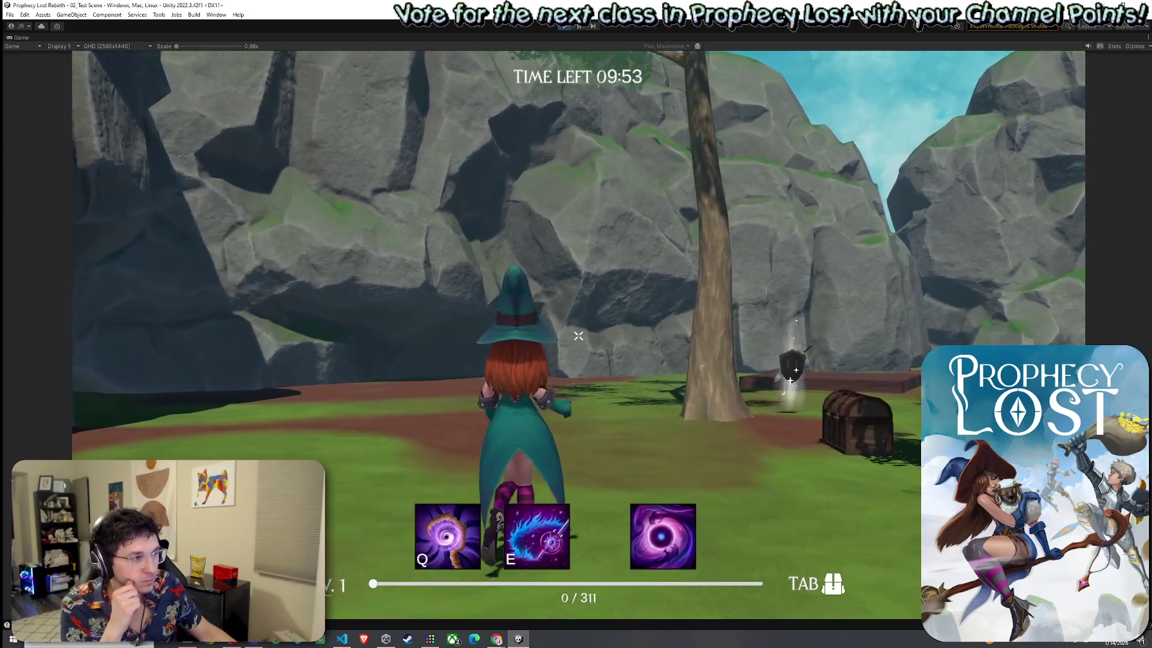
pyautogui.press('w')
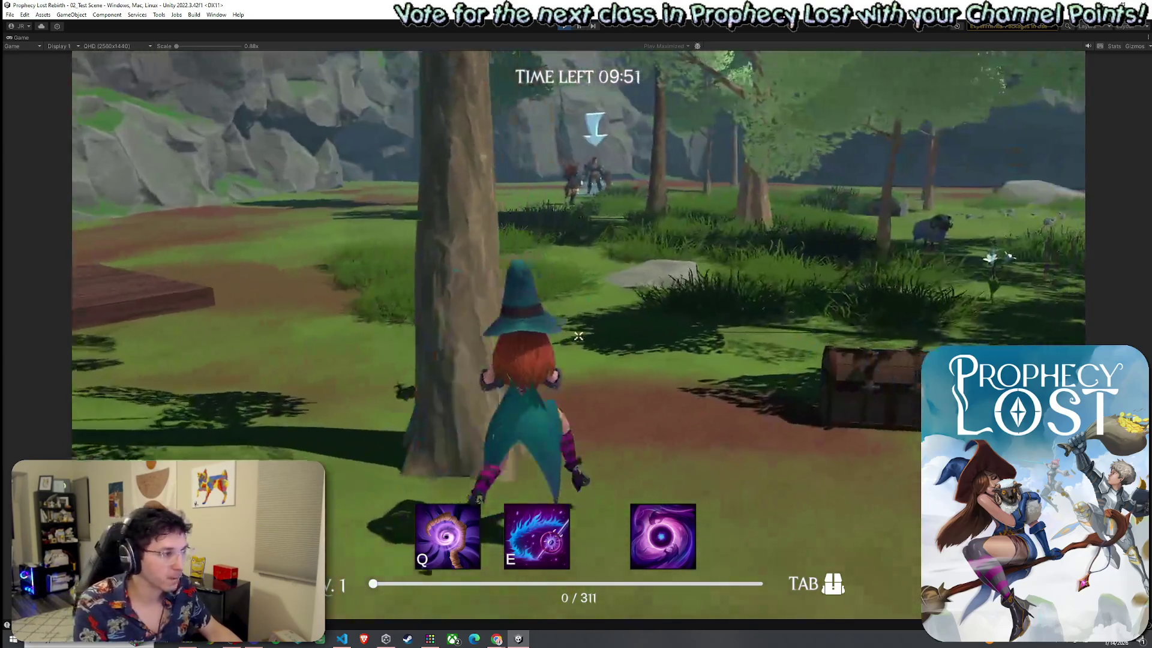
pyautogui.press('w')
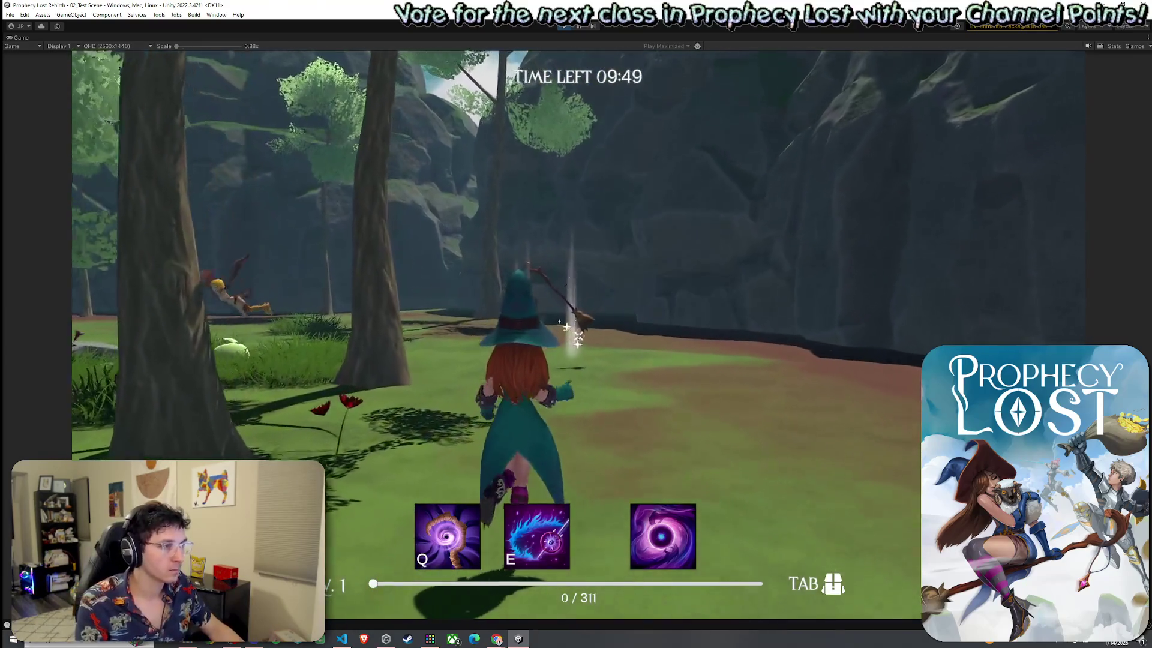
pyautogui.press('w')
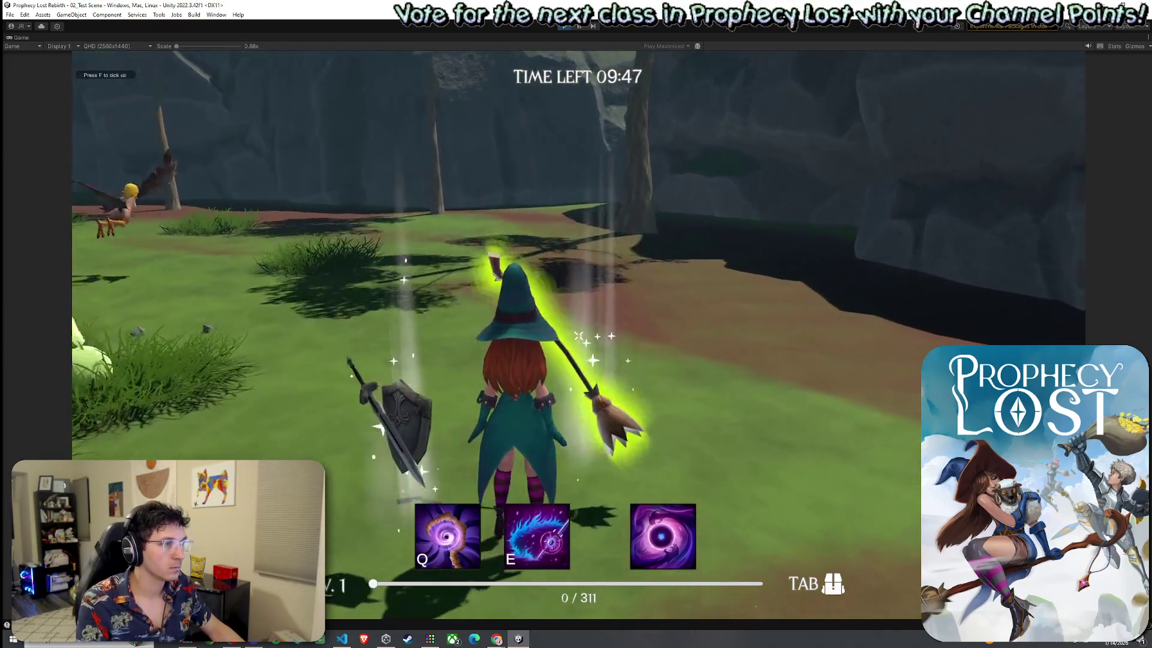
pyautogui.press('f')
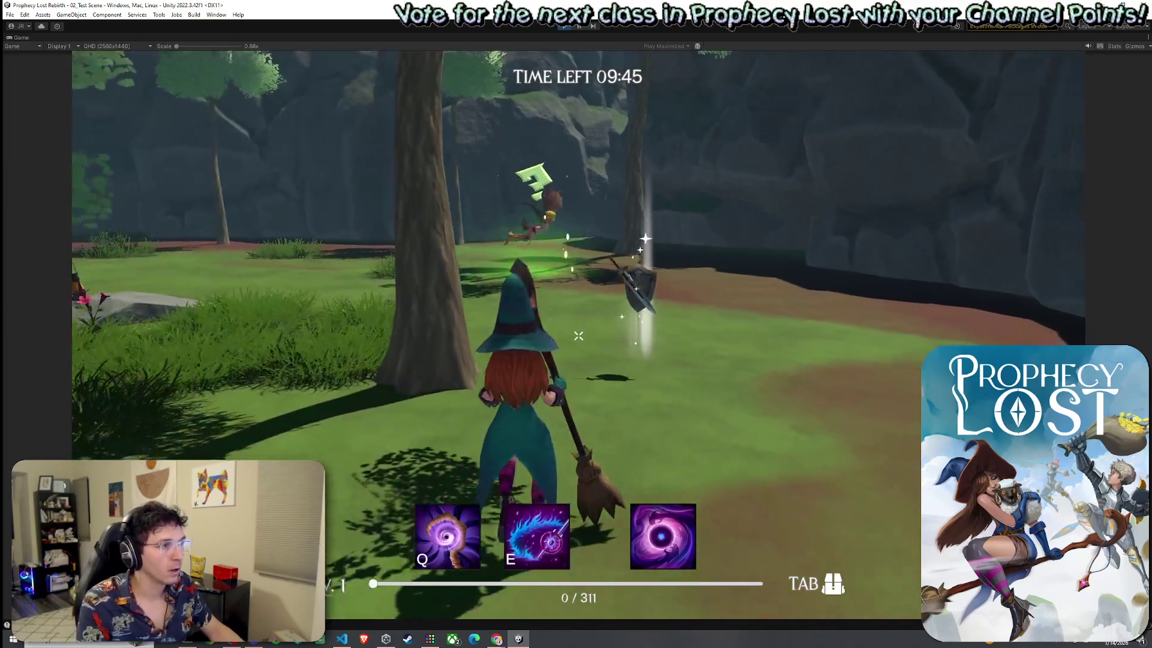
pyautogui.press('w')
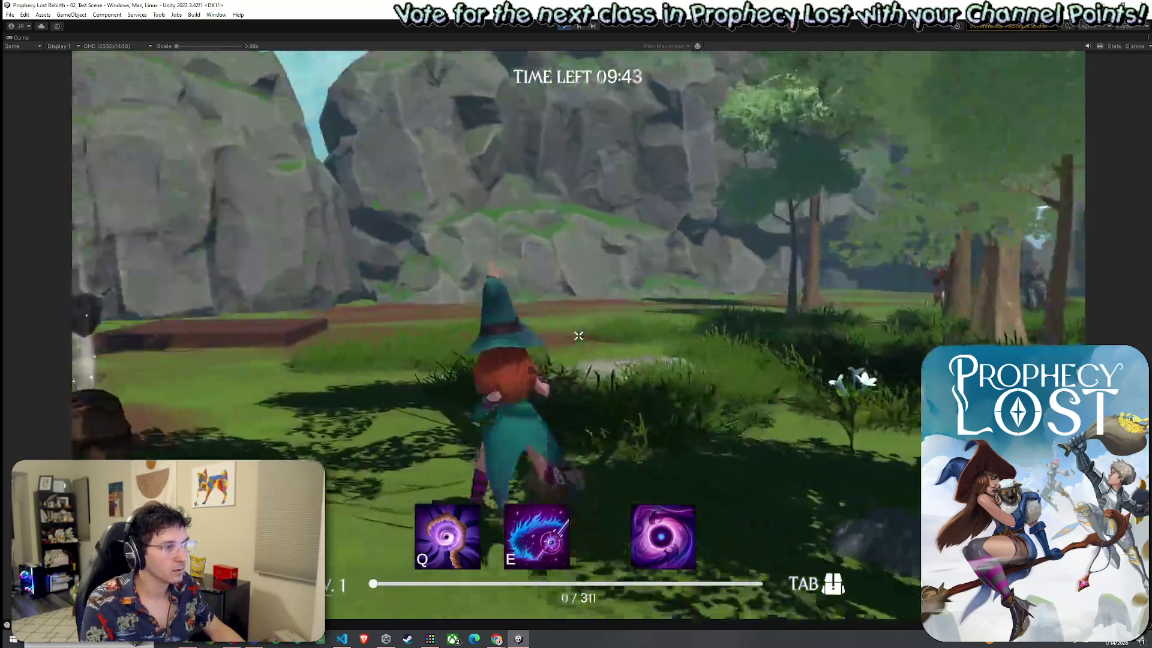
# Run through the forest to the armoured enemy, attack it, then walk off along the path.
pyautogui.press('w')
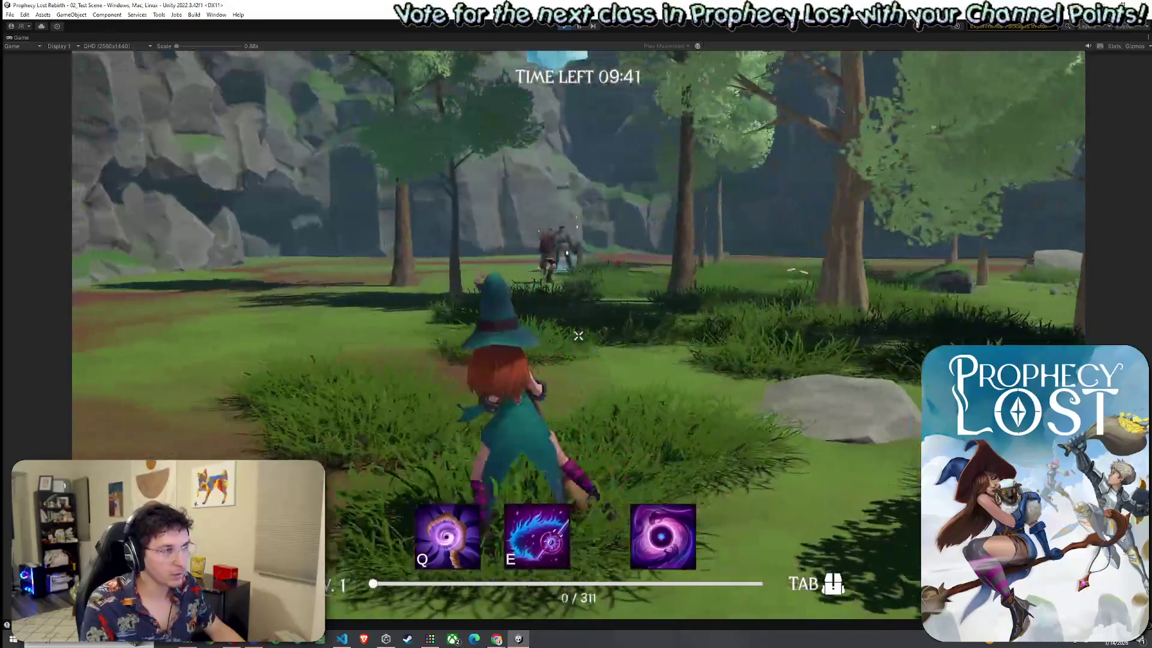
pyautogui.press('w')
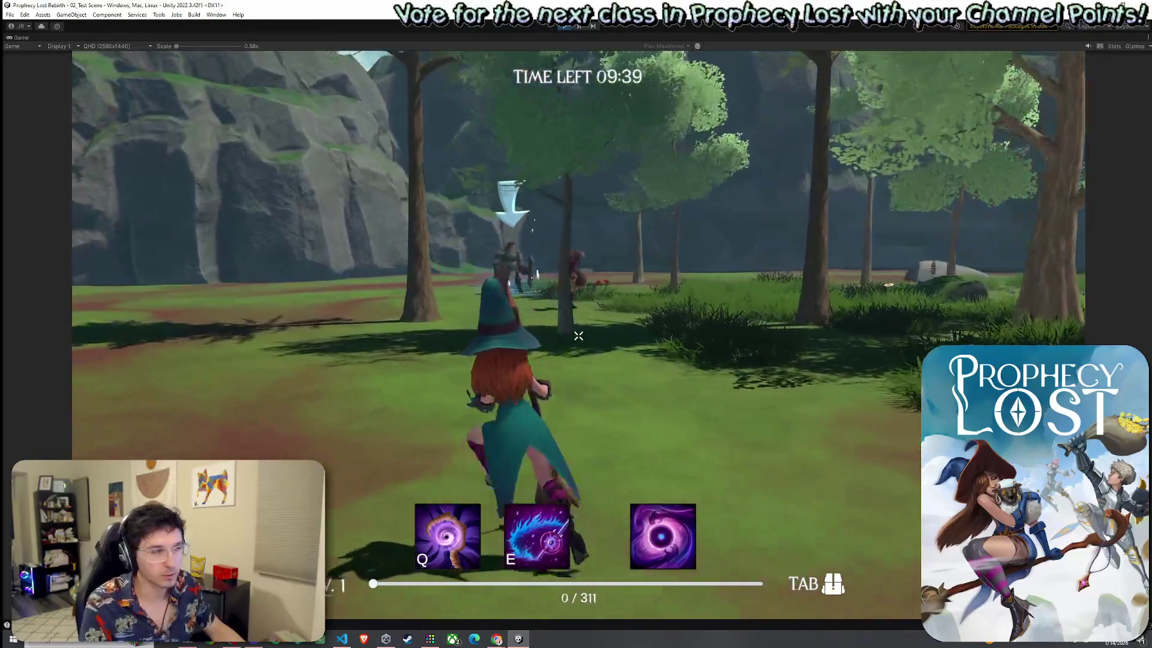
pyautogui.press('w')
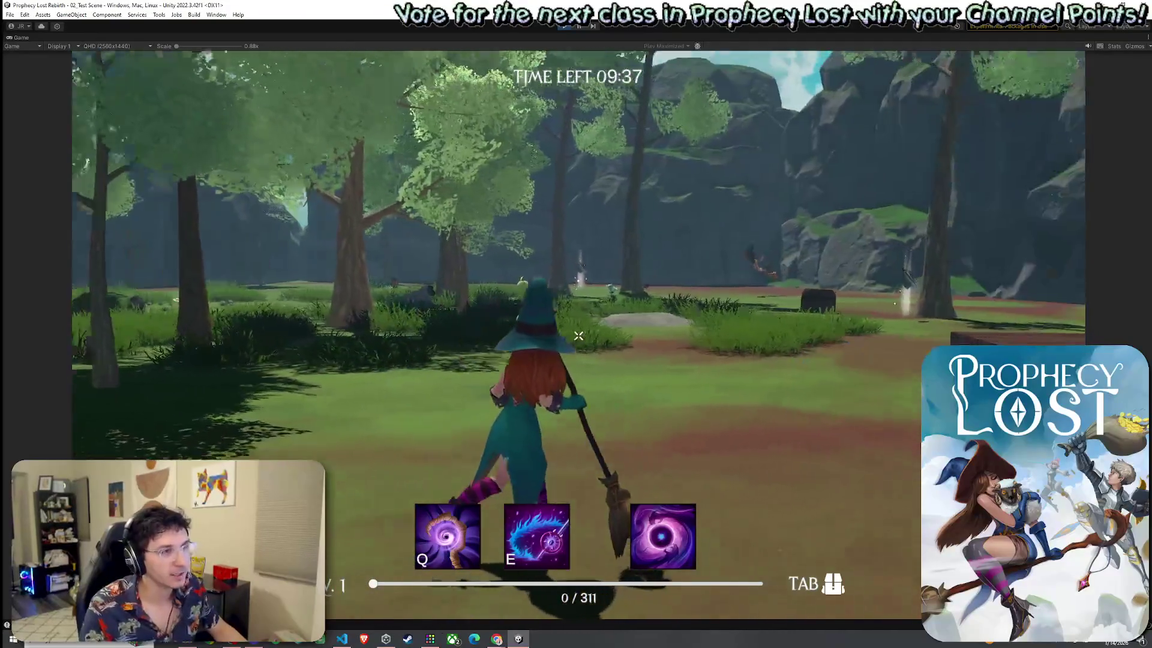
pyautogui.press('w')
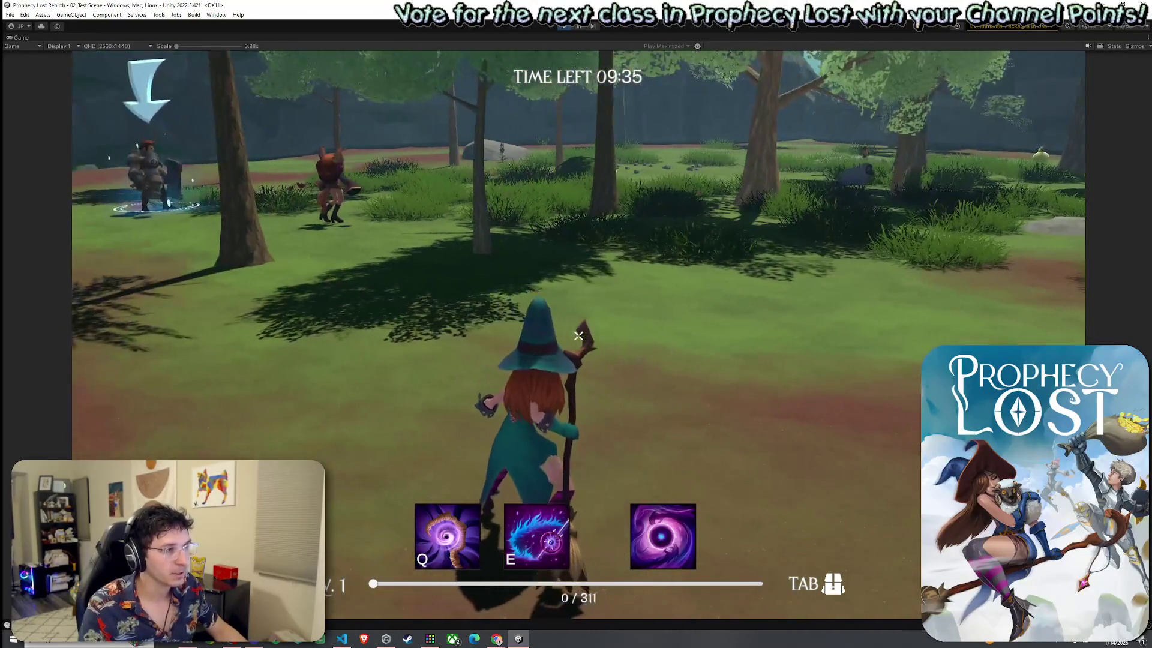
pyautogui.press('w')
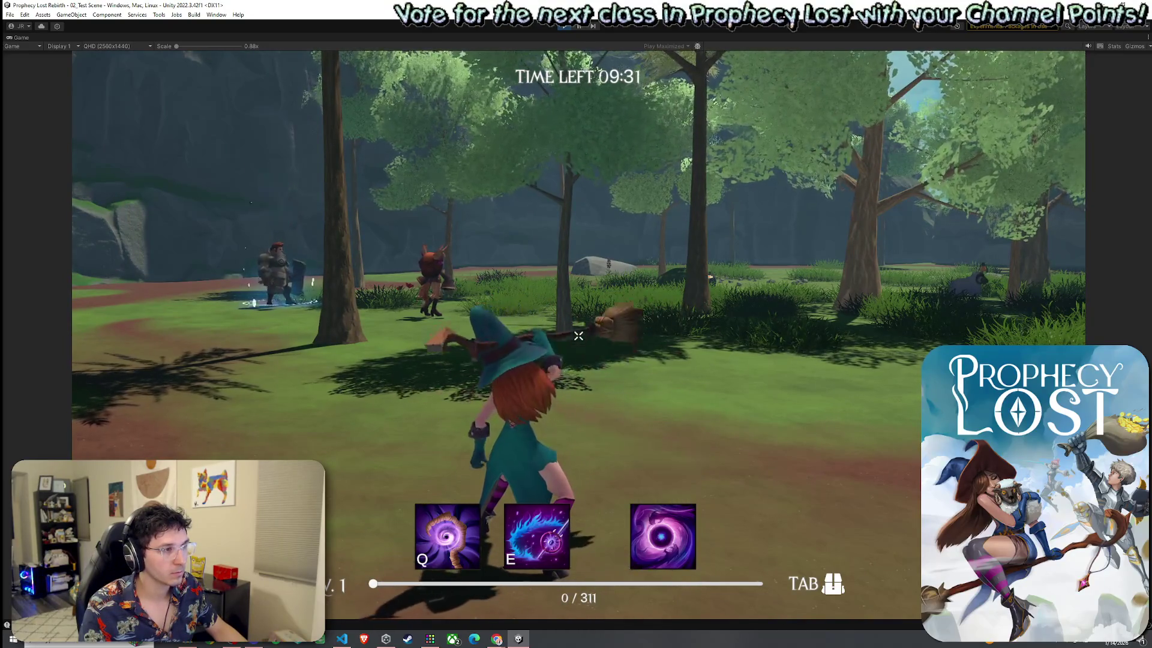
pyautogui.press('w')
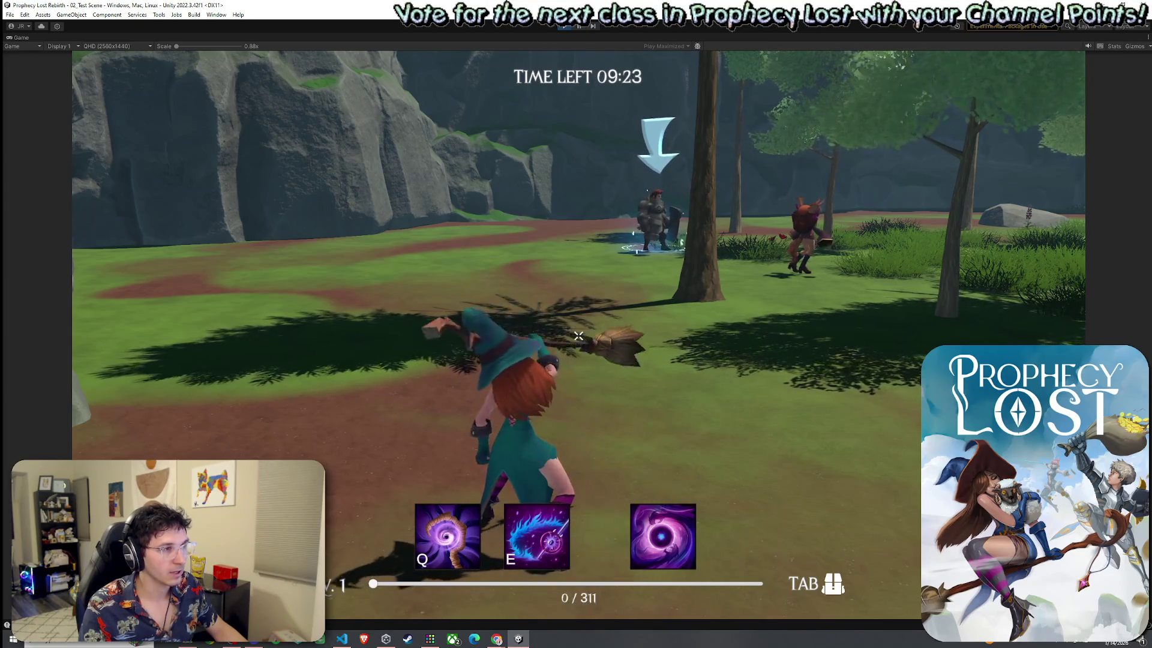
pyautogui.press('w')
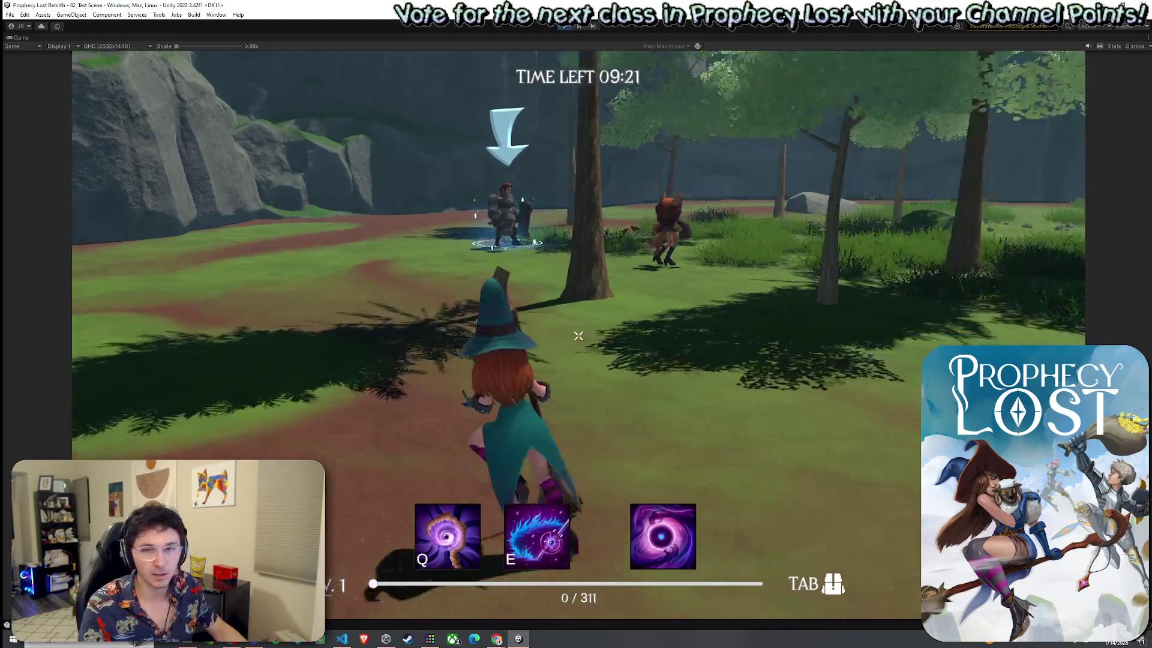
pyautogui.press('w')
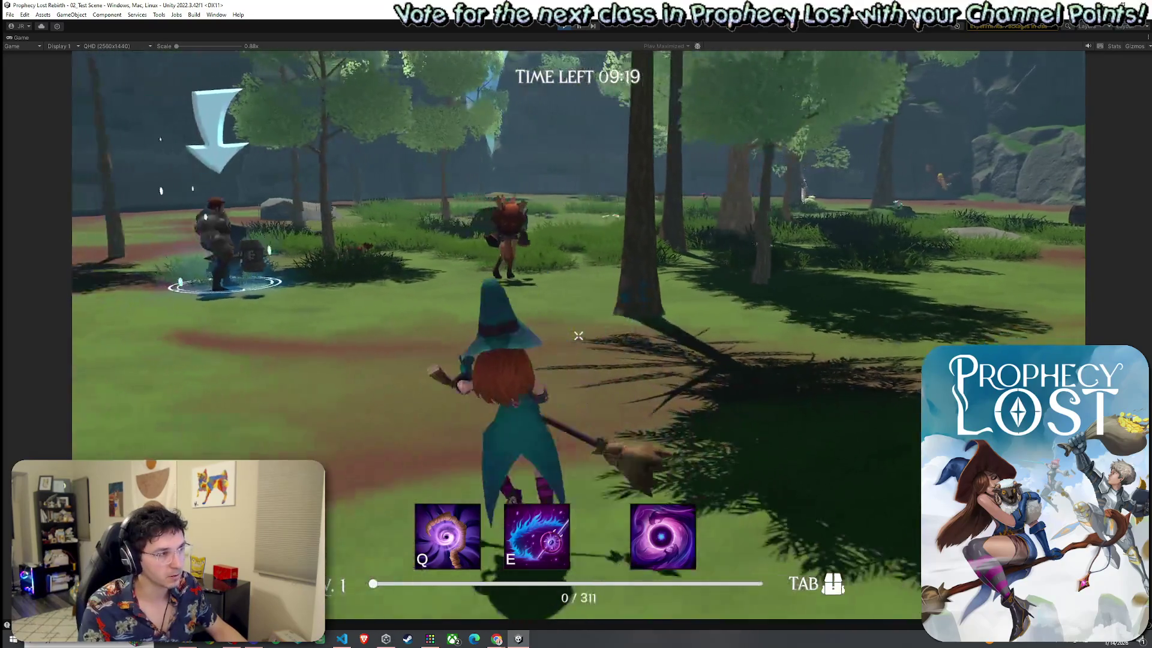
pyautogui.press('w')
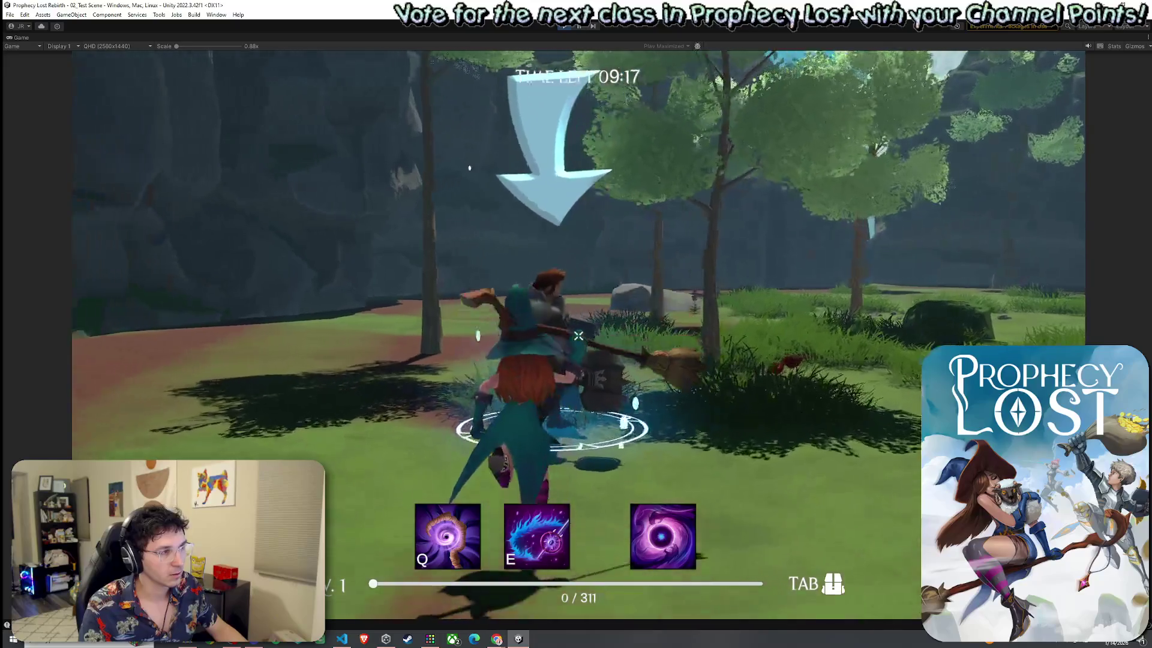
pyautogui.press('w')
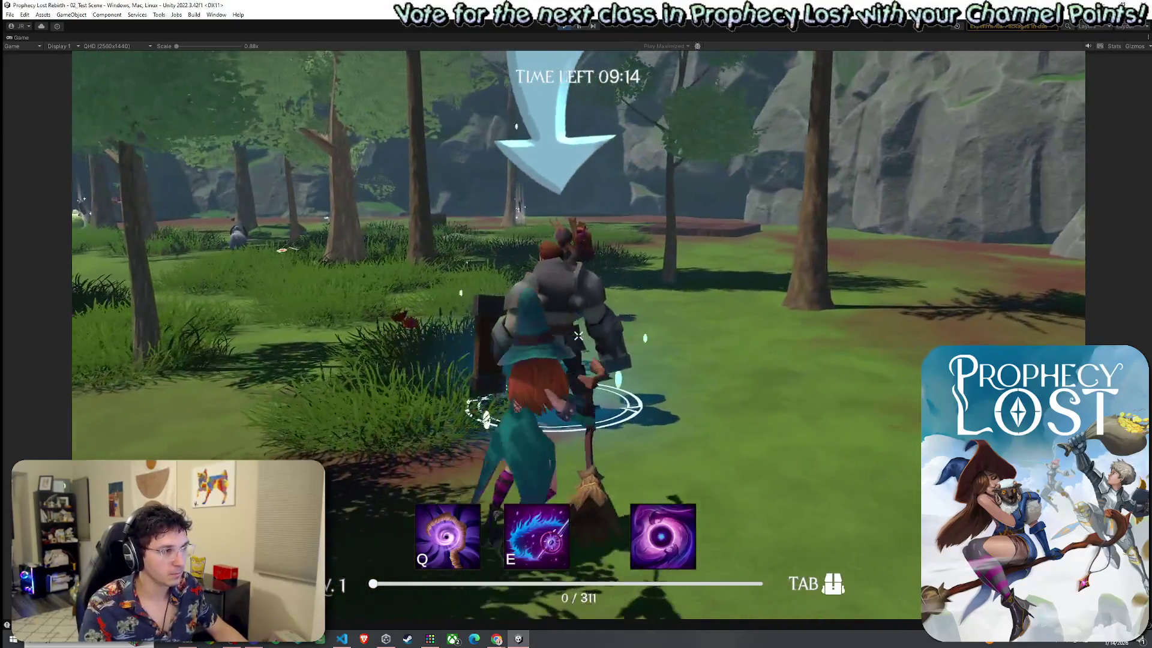
pyautogui.click(578, 335)
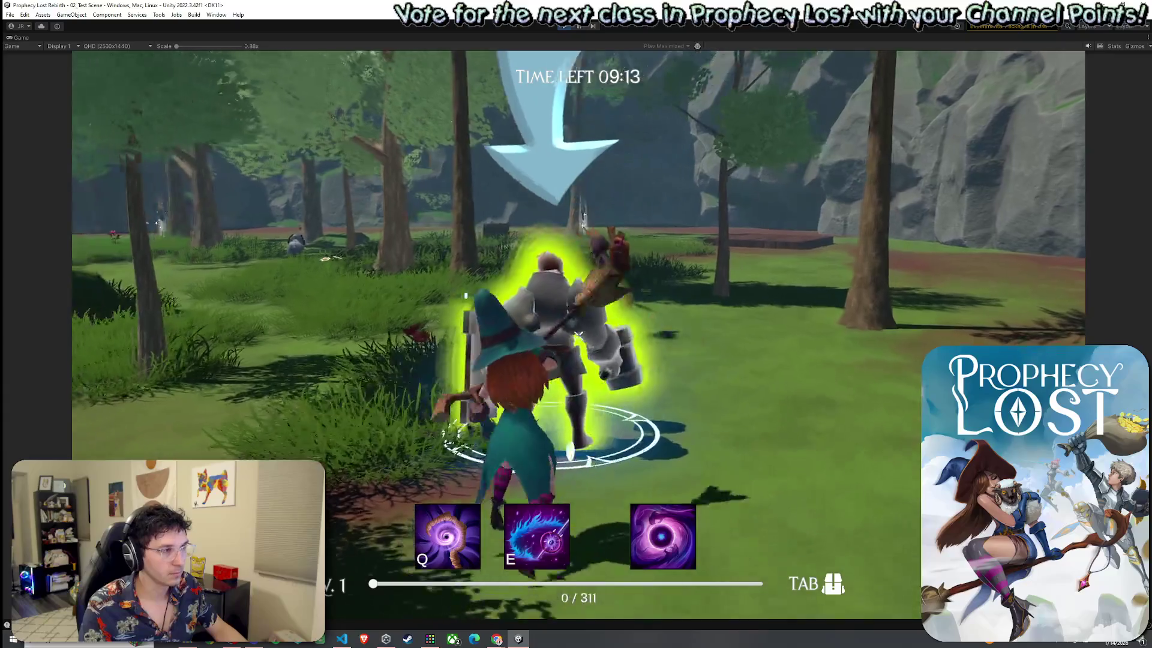
pyautogui.press('w')
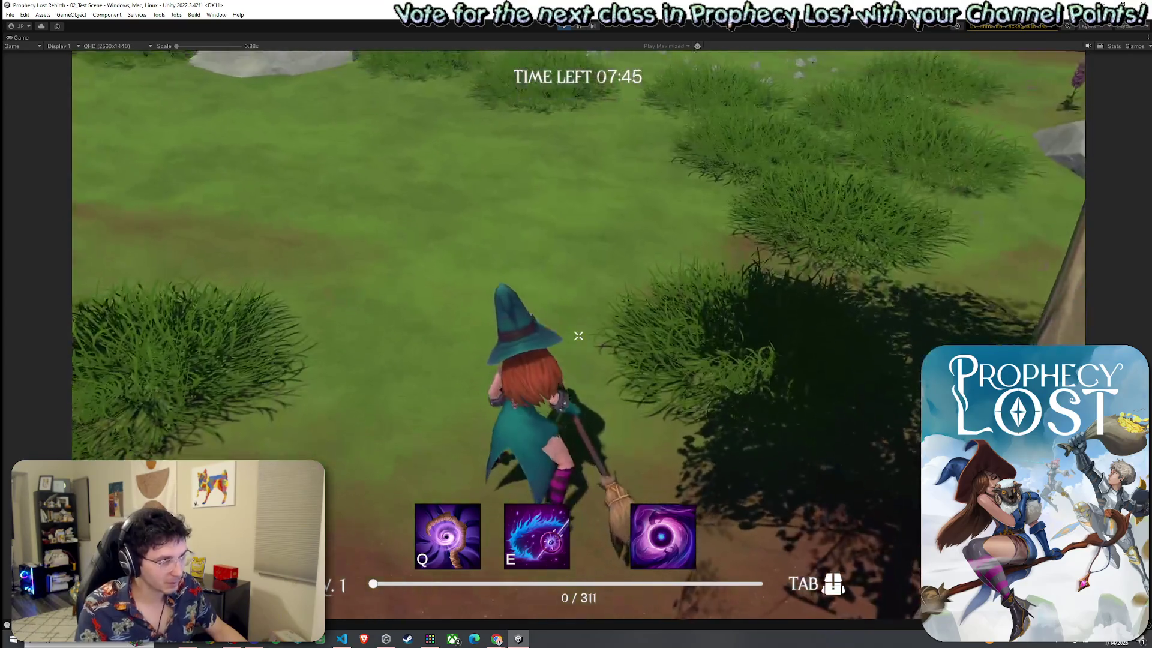
# Equip the broom from the inventory.
pyautogui.press('Tab')
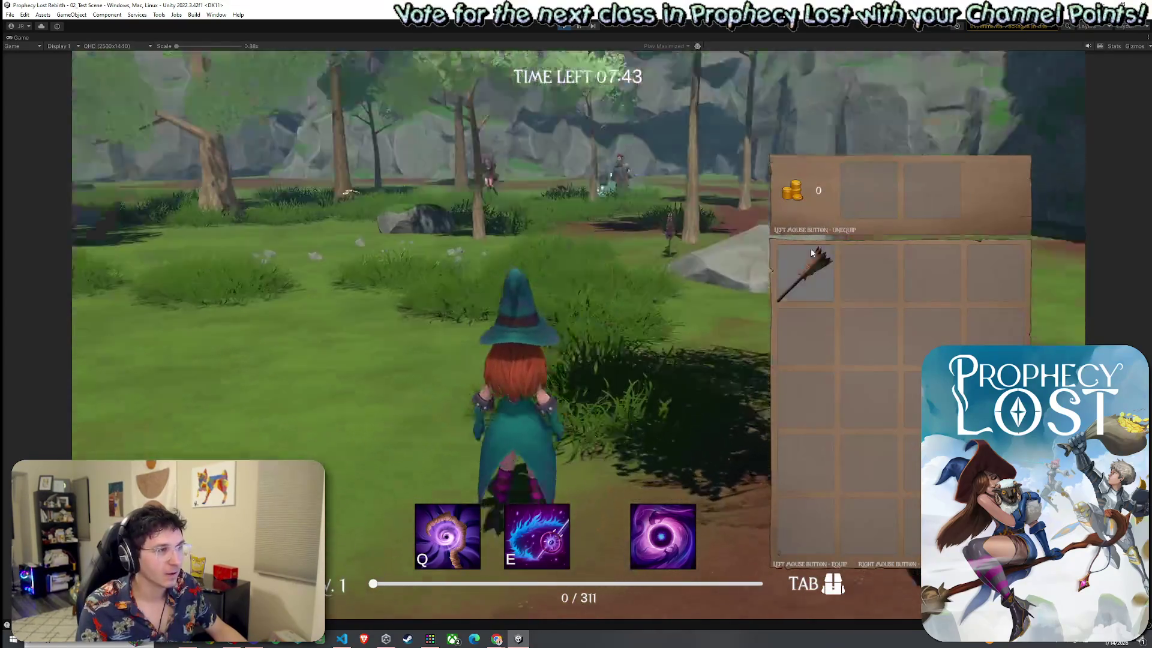
pyautogui.press('Tab')
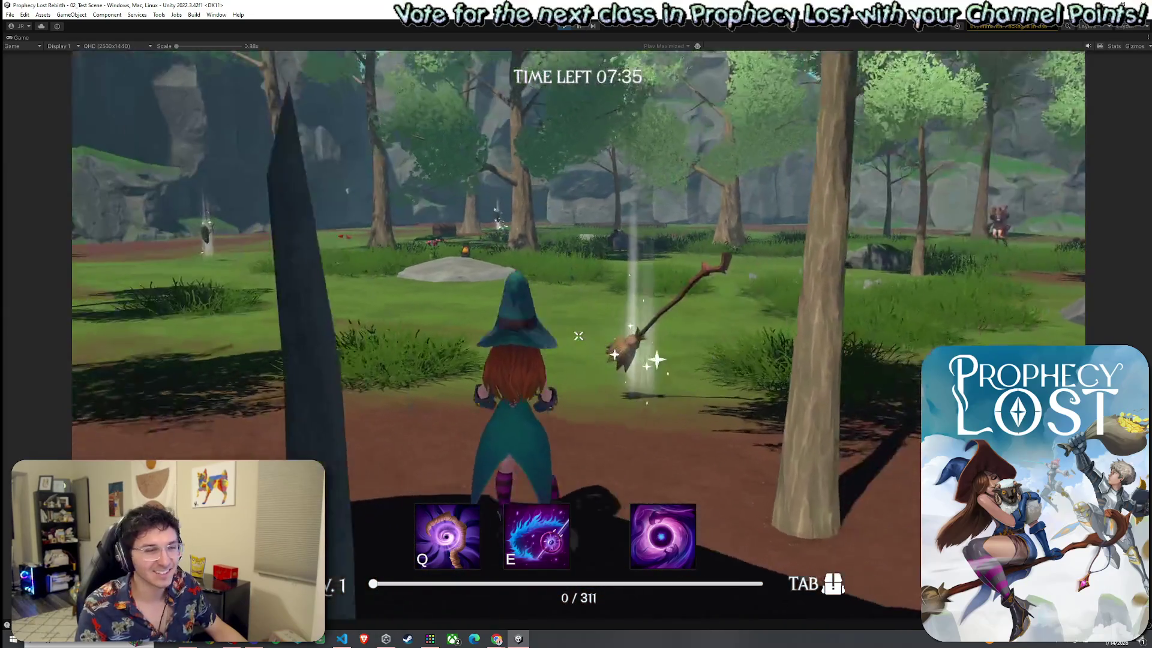
pyautogui.press('w')
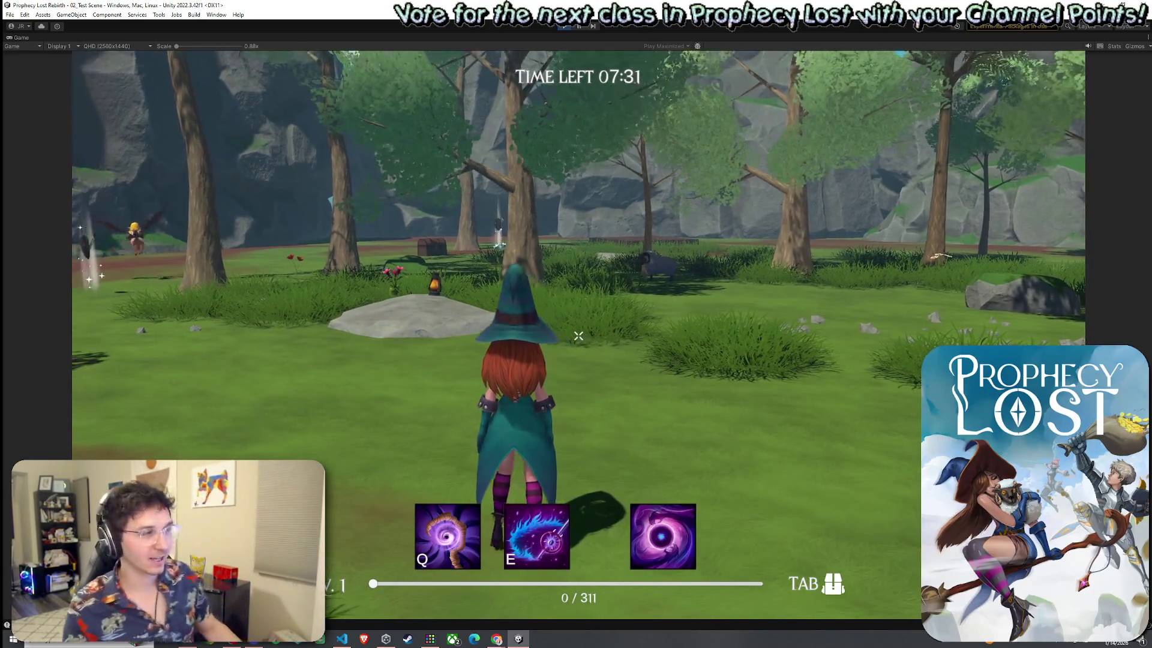
pyautogui.moveTo(578, 336)
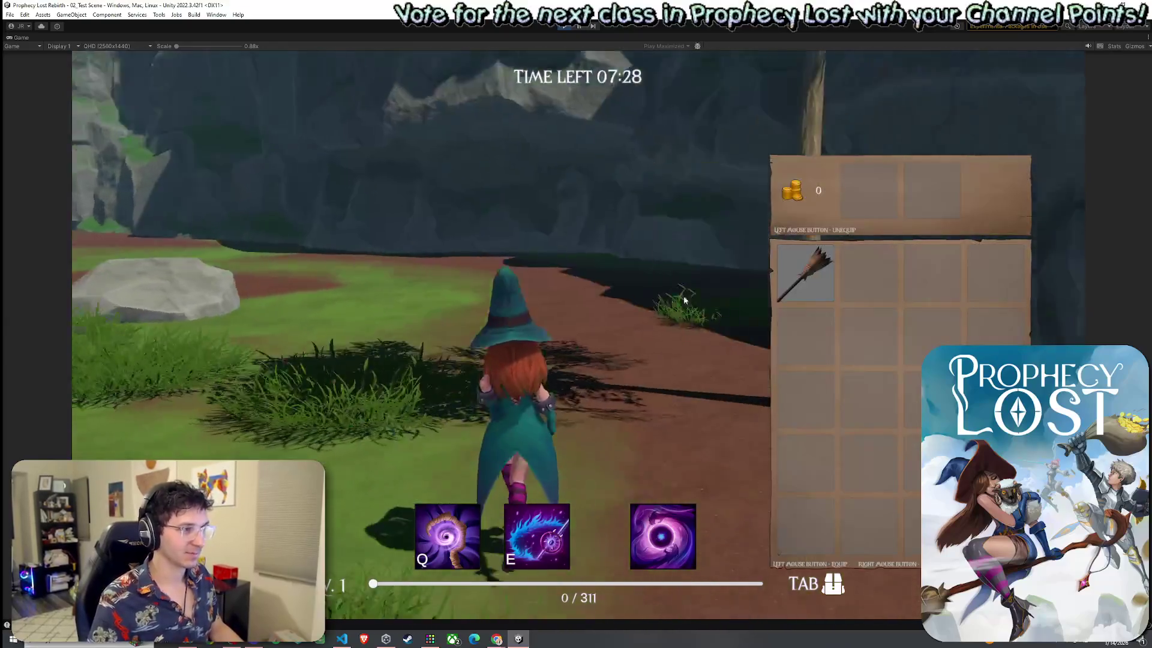
pyautogui.click(805, 273)
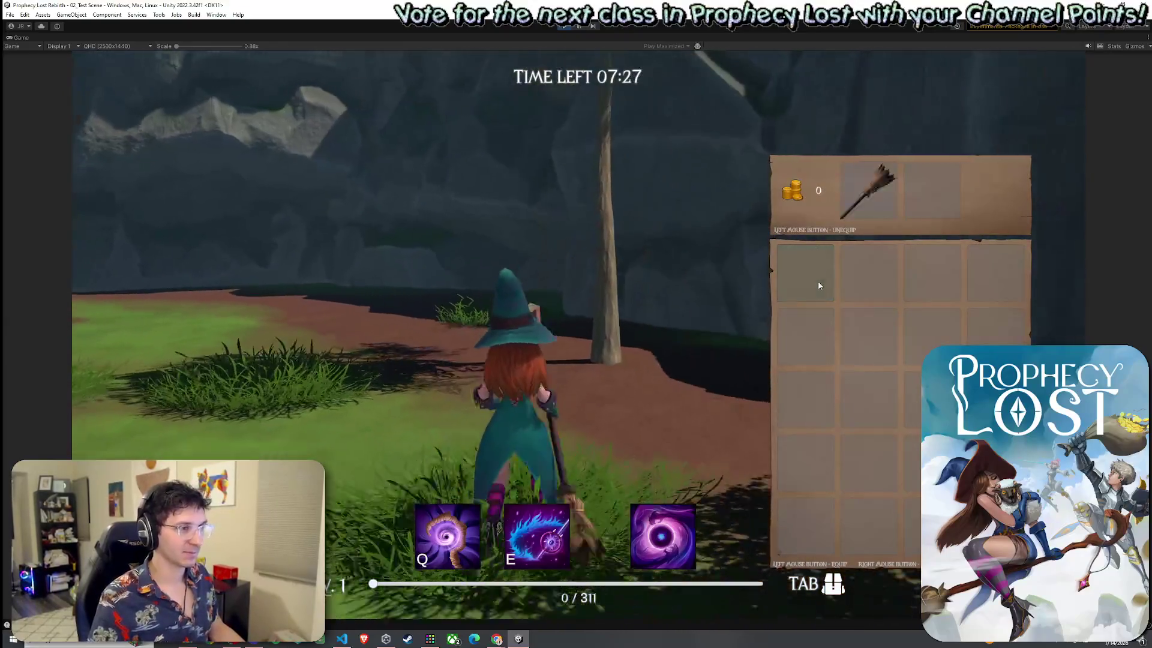
pyautogui.press('Tab')
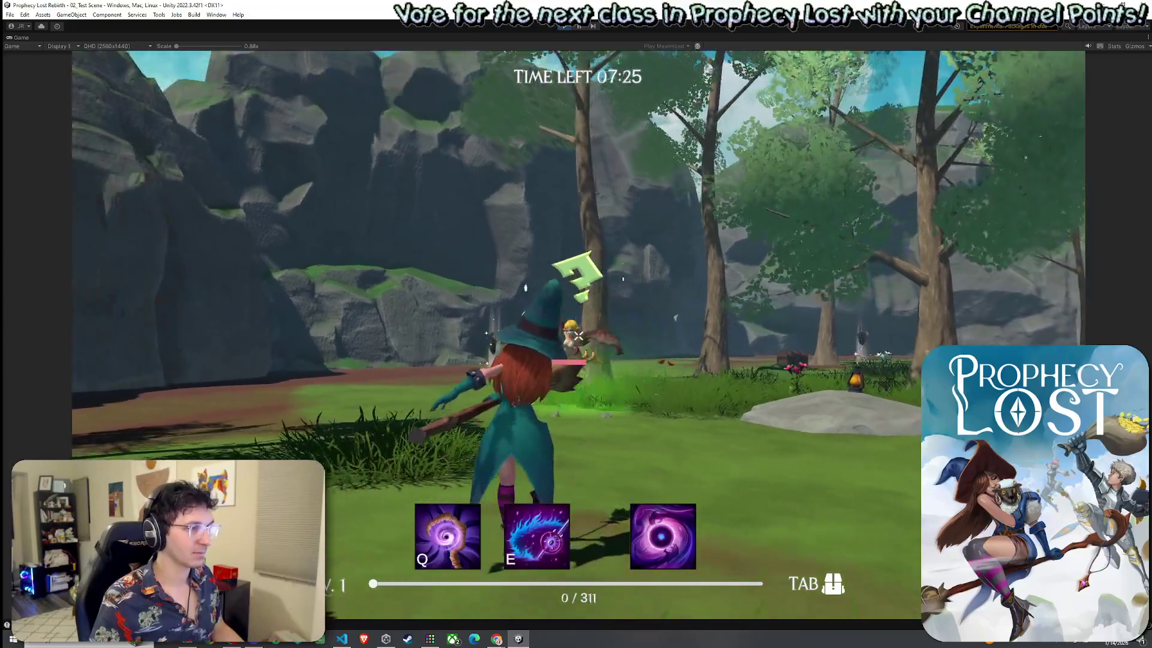
# Walk up to the harpy and swing the broom at it repeatedly.
pyautogui.click(579, 336)
pyautogui.press('w')
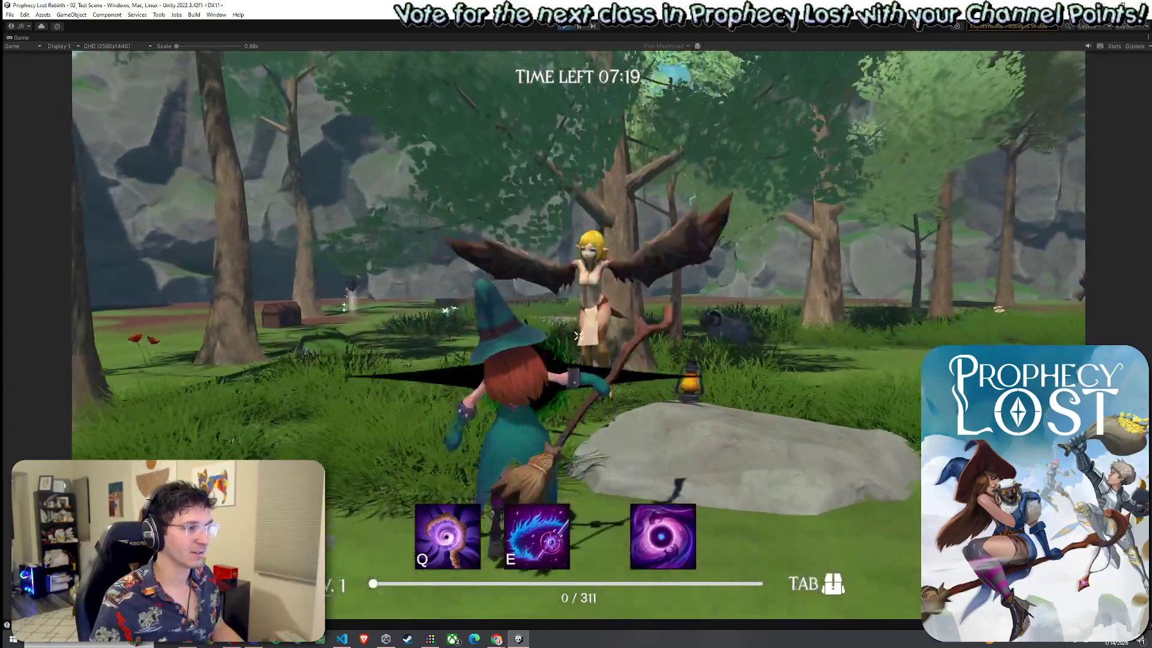
pyautogui.click(578, 335)
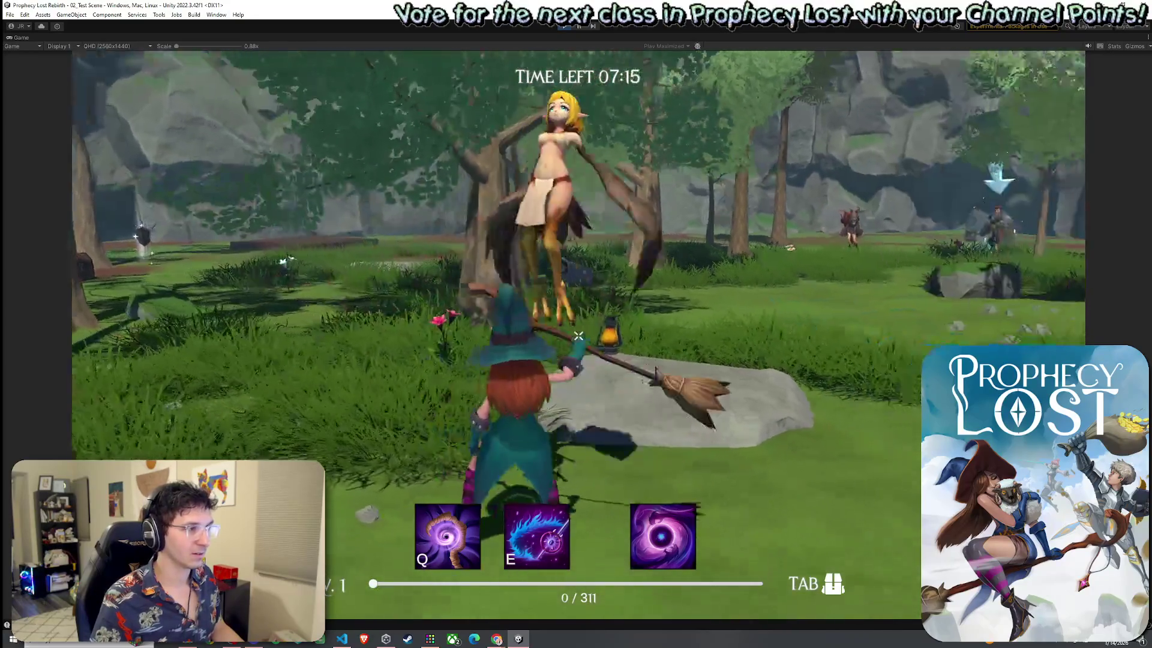
pyautogui.click(578, 336)
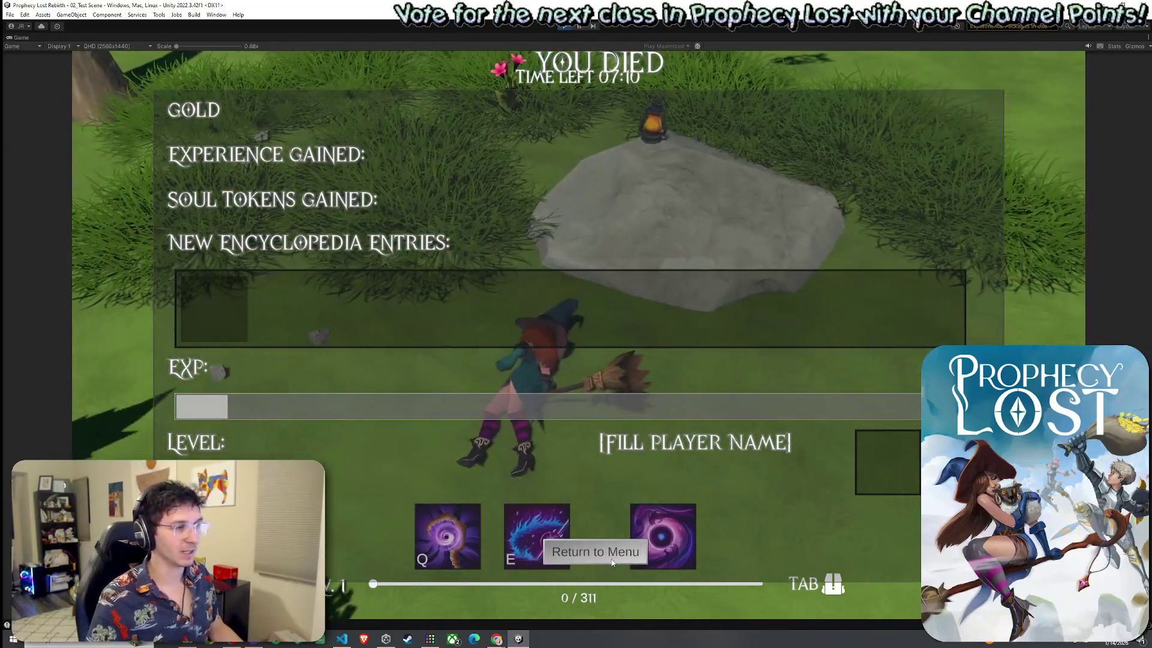
# Return to the menu from the death screen and save the 00_BootStrap scene.
pyautogui.click(642, 552)
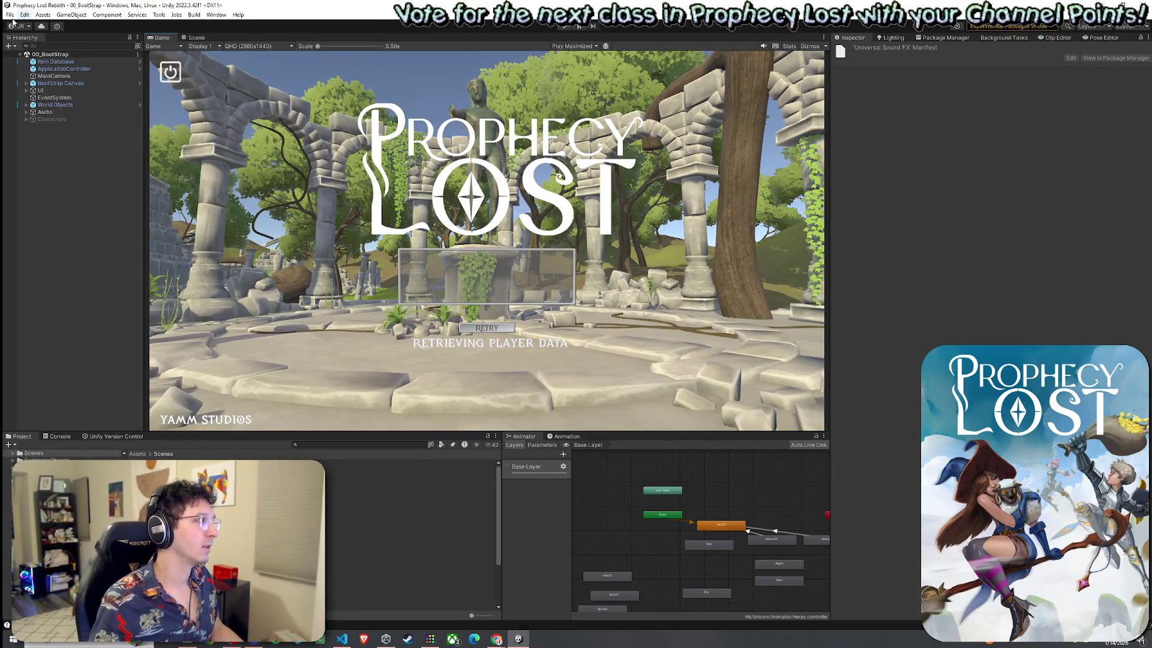
pyautogui.click(10, 14)
pyautogui.click(30, 57)
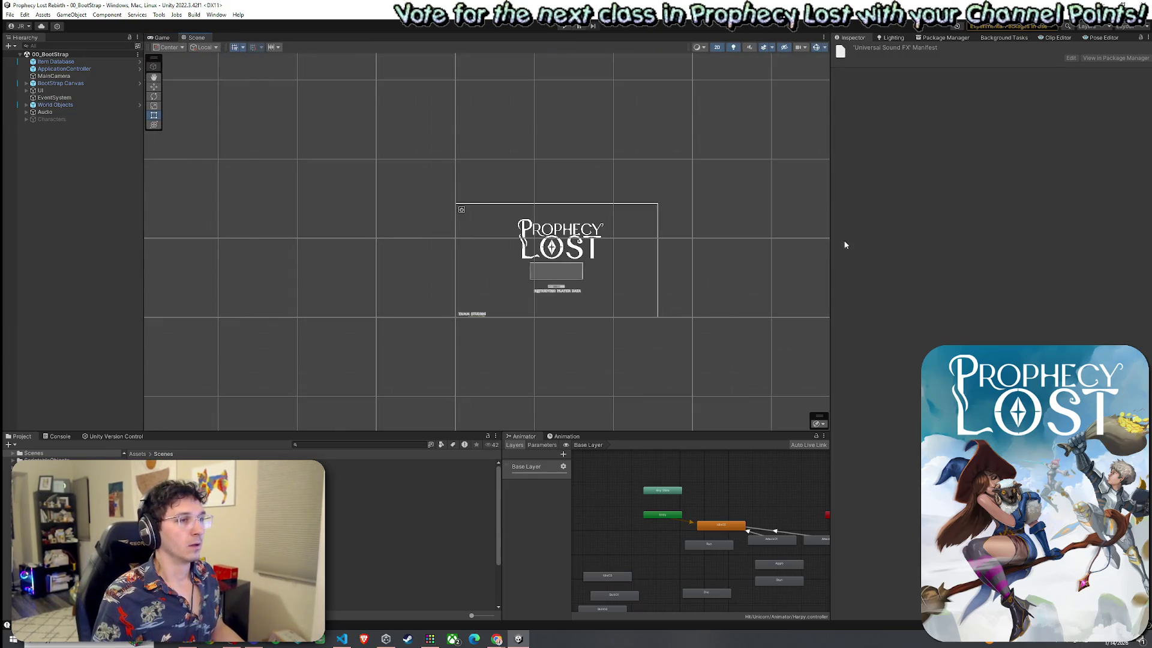
# Widen the Scene view and zoom in on the canvas showing the Prophecy Lost logo.
pyautogui.moveTo(831, 246); pyautogui.dragTo(926, 246)
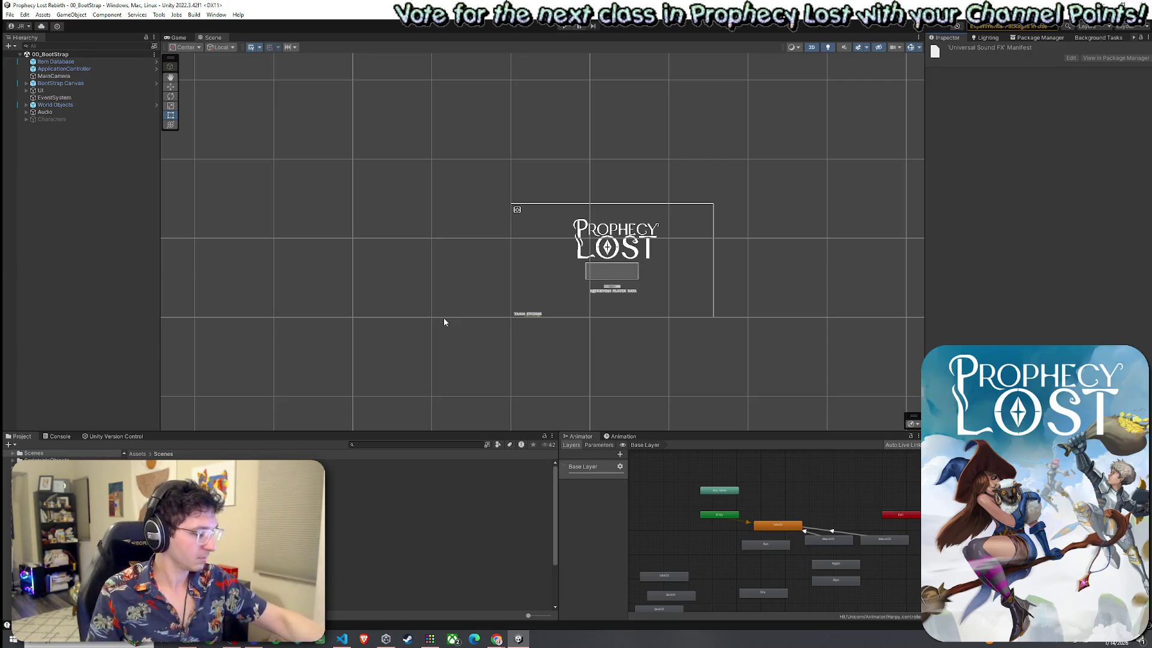
pyautogui.scroll(5, 670, 333)
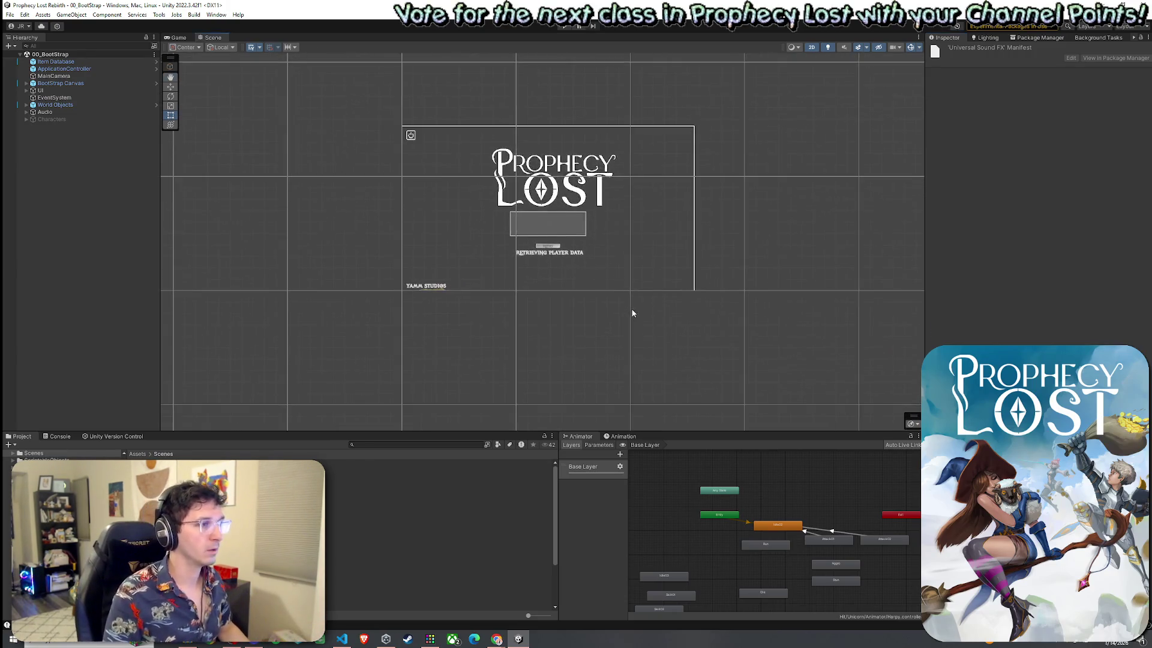
pyautogui.scroll(2, 622, 340)
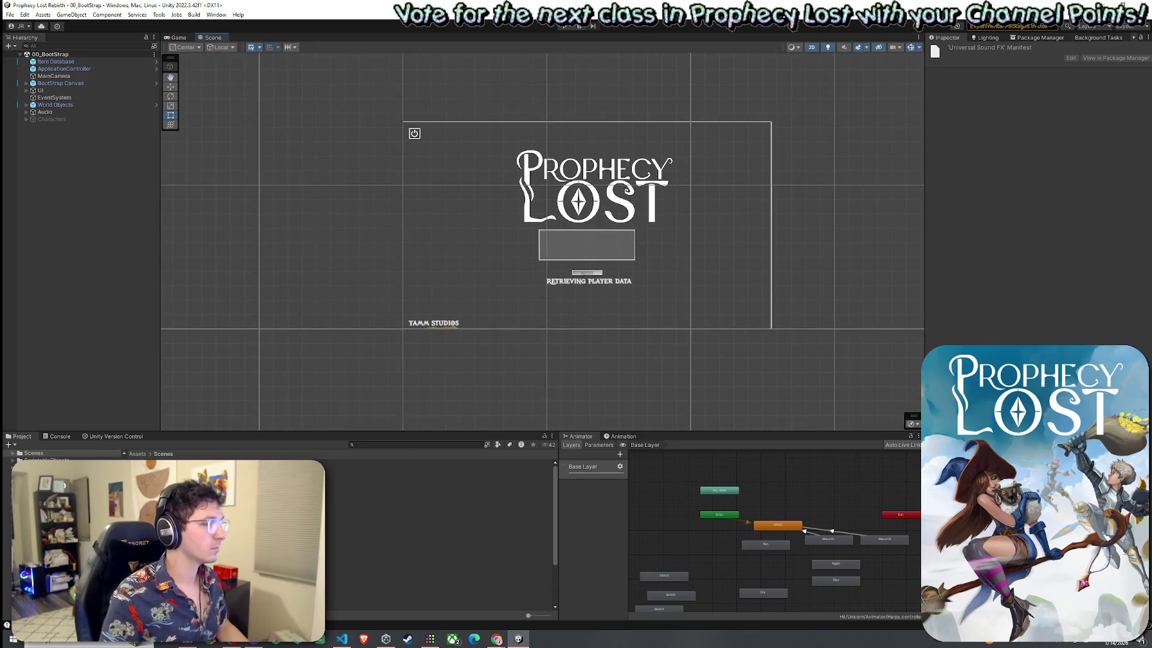
# Browse to the Hack and Slash Sound Library's Audio > Whoosh folder.
pyautogui.click(137, 453)
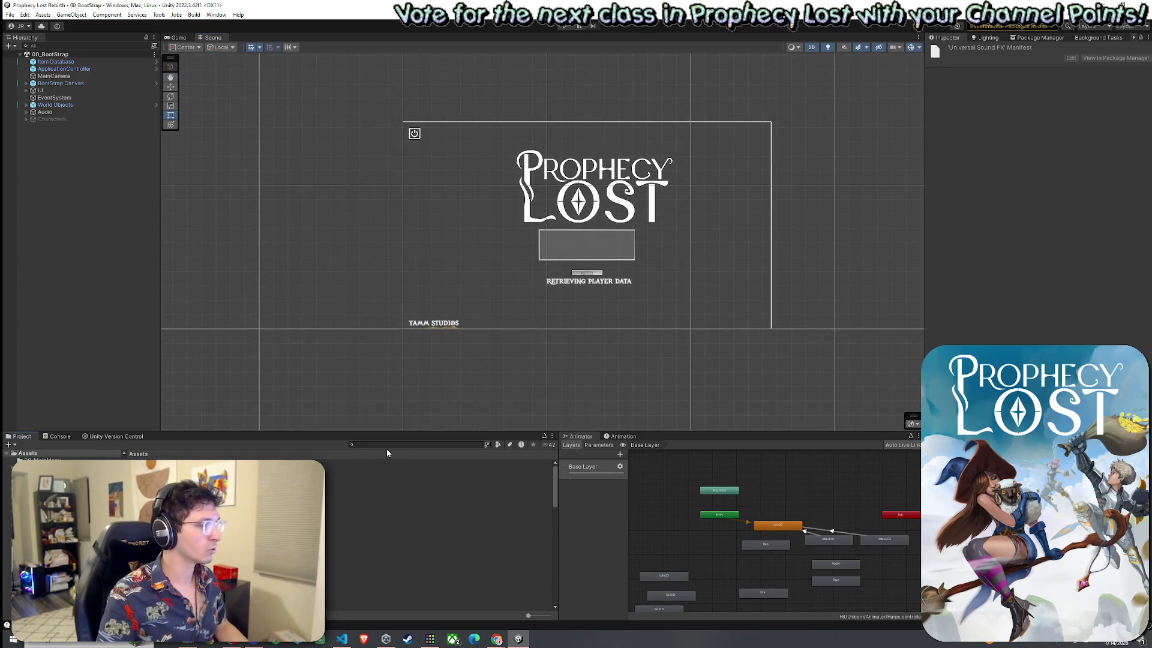
pyautogui.scroll(-3, 438, 533)
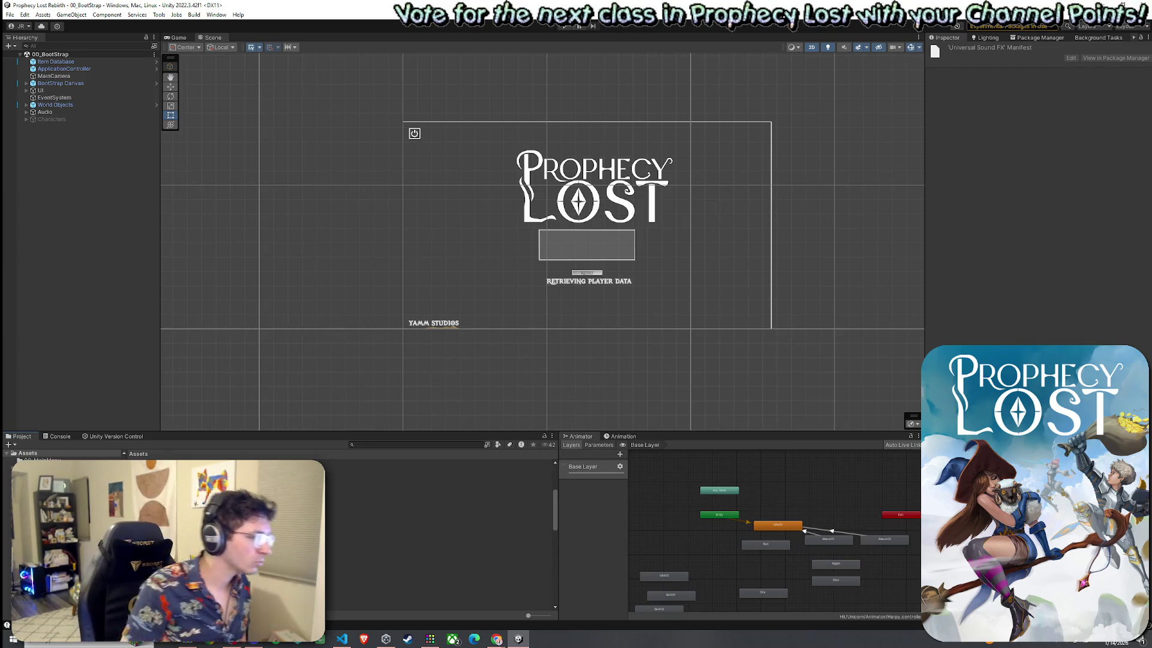
pyautogui.doubleClick(288, 499)
pyautogui.doubleClick(276, 493)
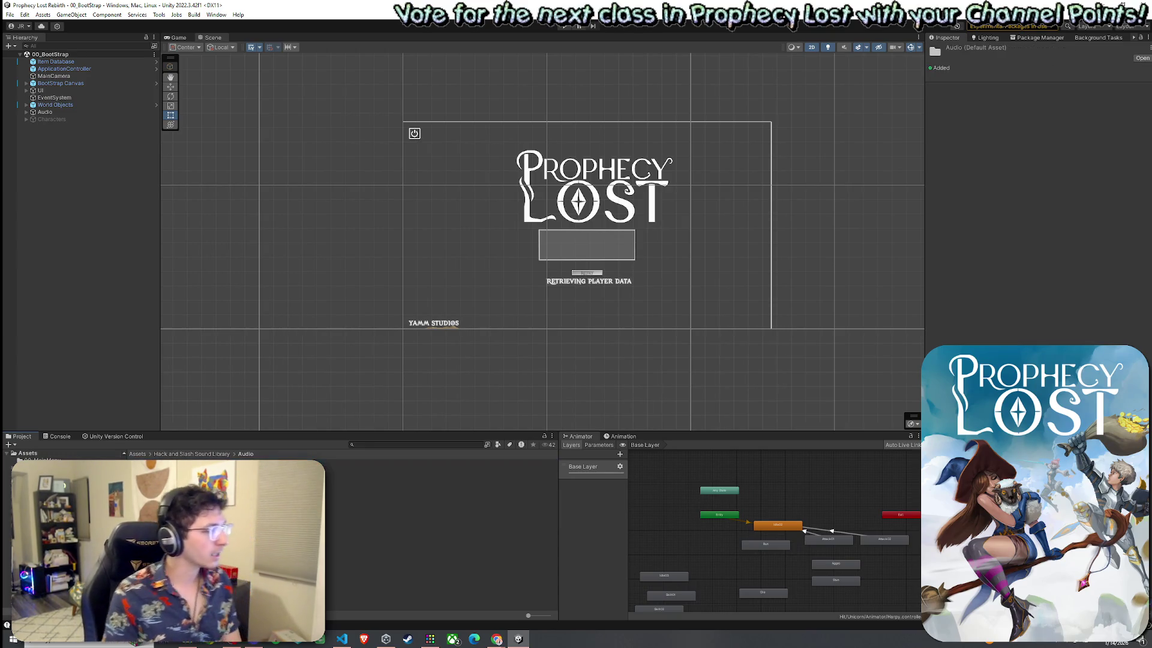
pyautogui.doubleClick(360, 491)
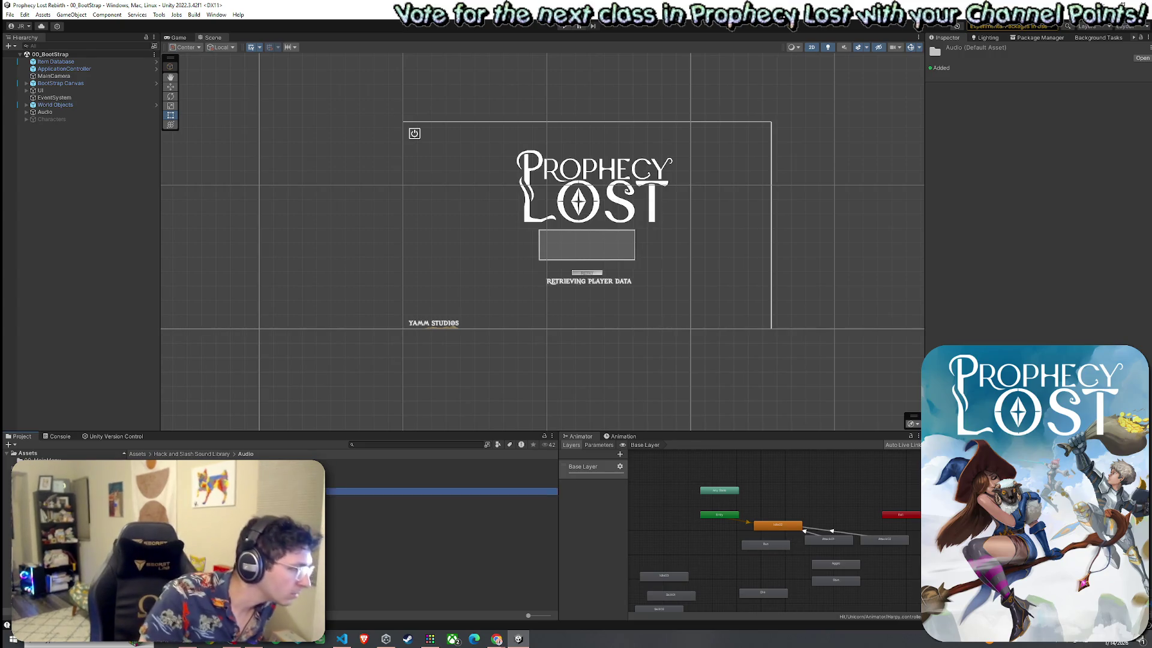
pyautogui.scroll(-8, 438, 534)
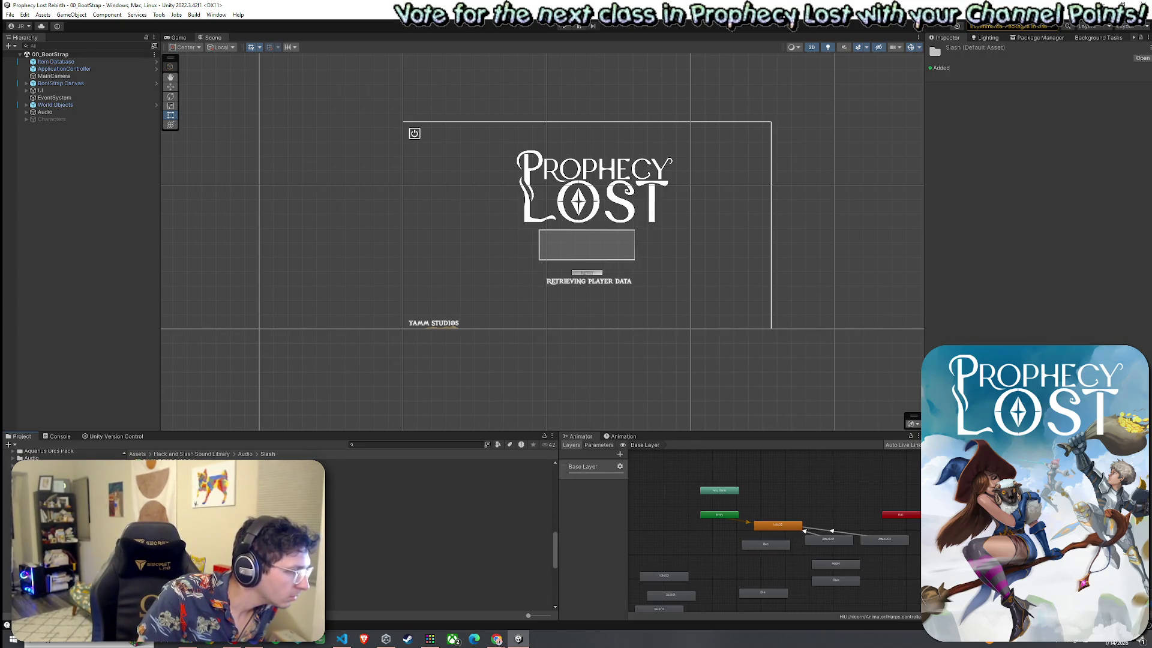
pyautogui.scroll(-2, 438, 534)
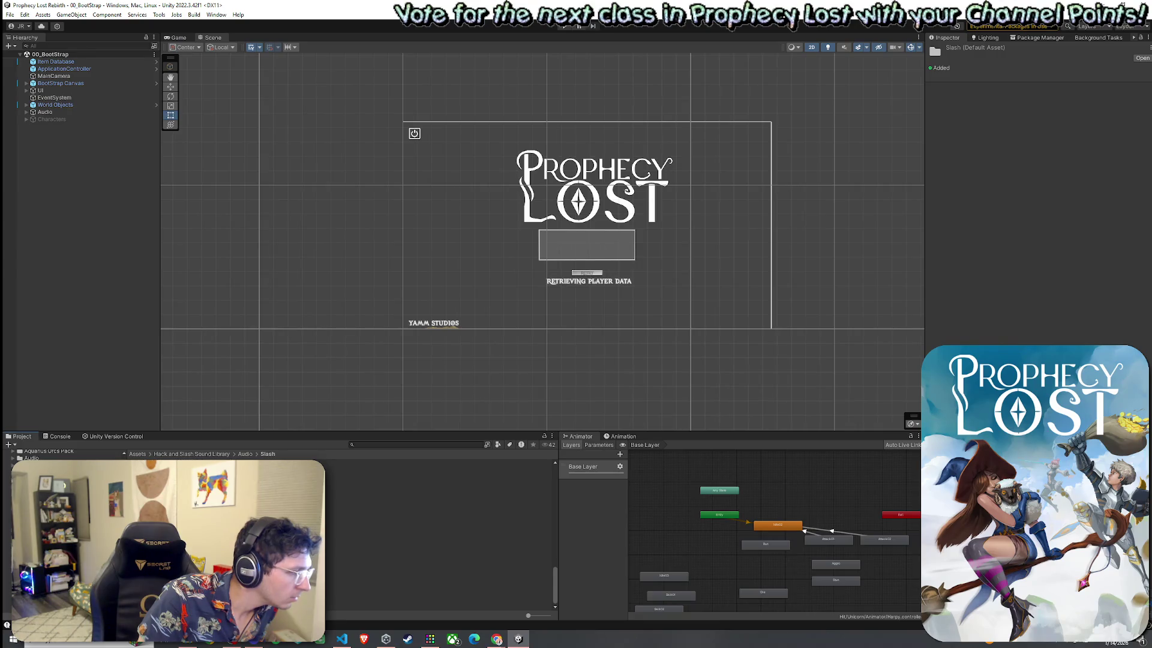
pyautogui.scroll(10, 438, 534)
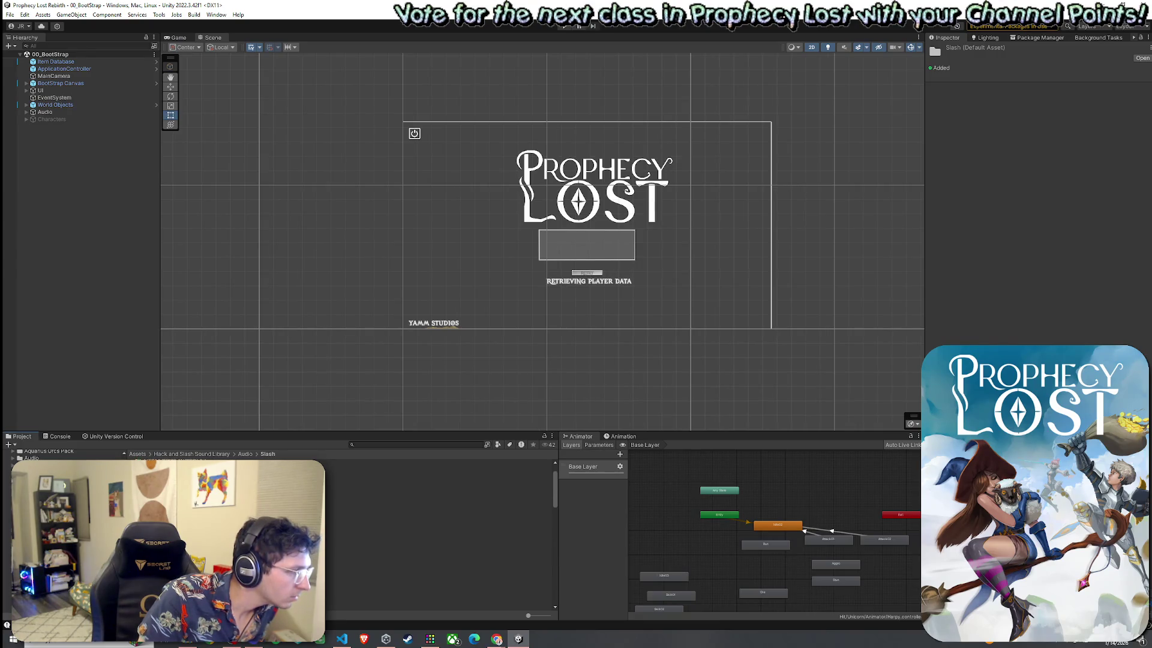
pyautogui.click(245, 454)
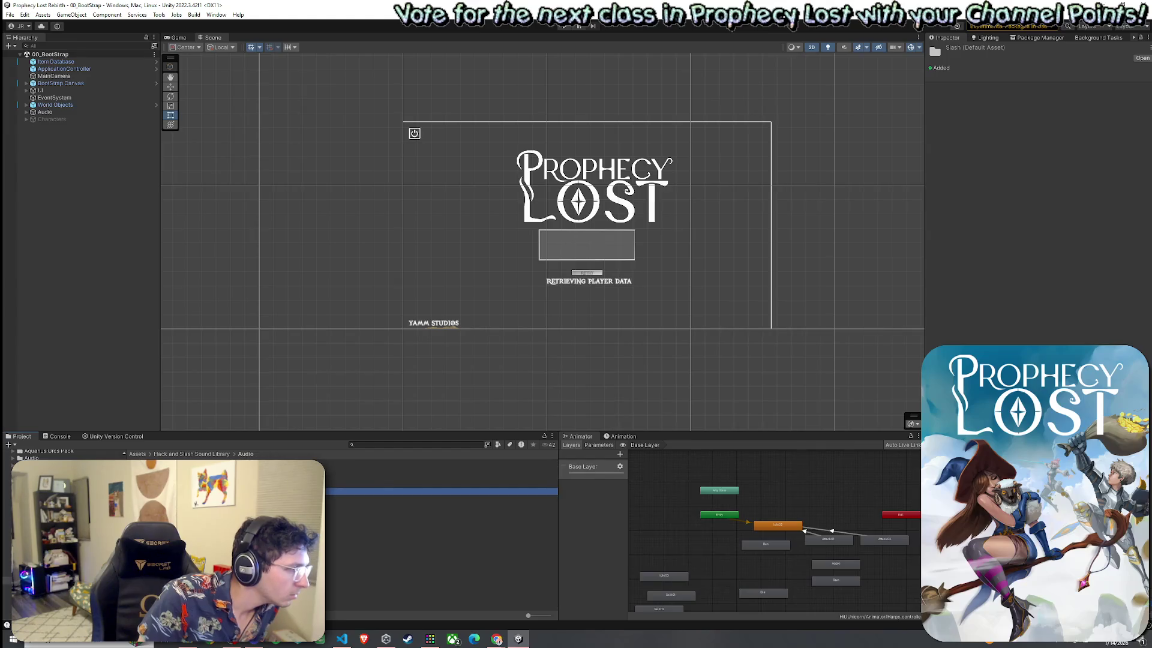
pyautogui.doubleClick(438, 513)
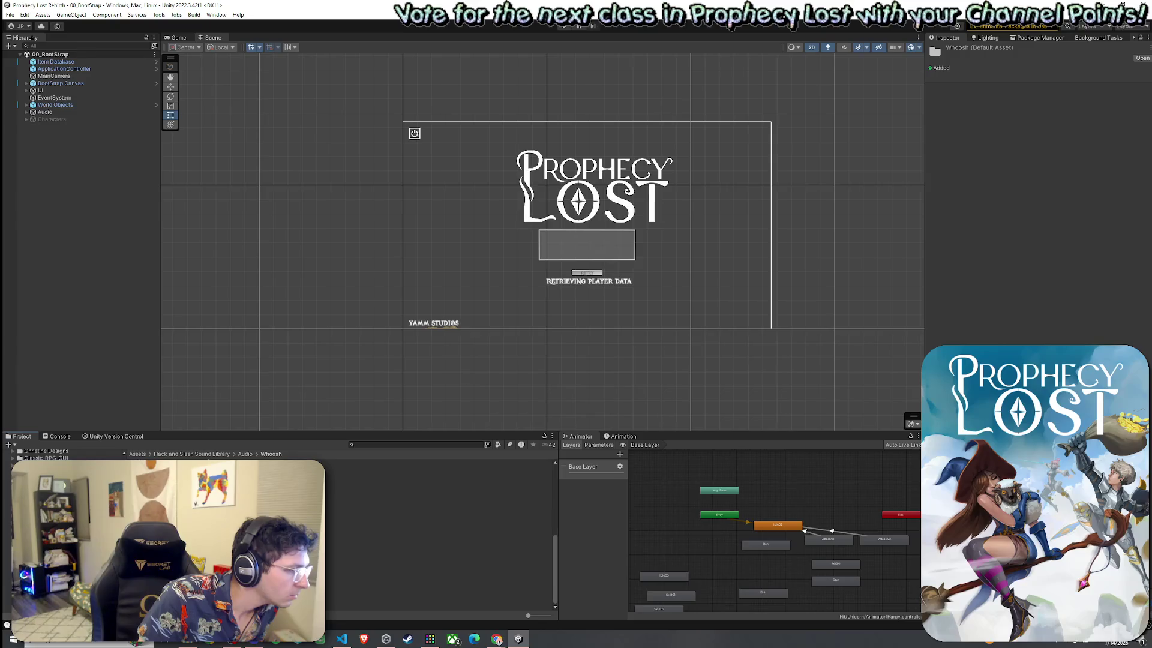
# Preview Whoosh Wooden Staff 01 through 05 and Whoosh Heavy Blow 02.
pyautogui.click(438, 578)
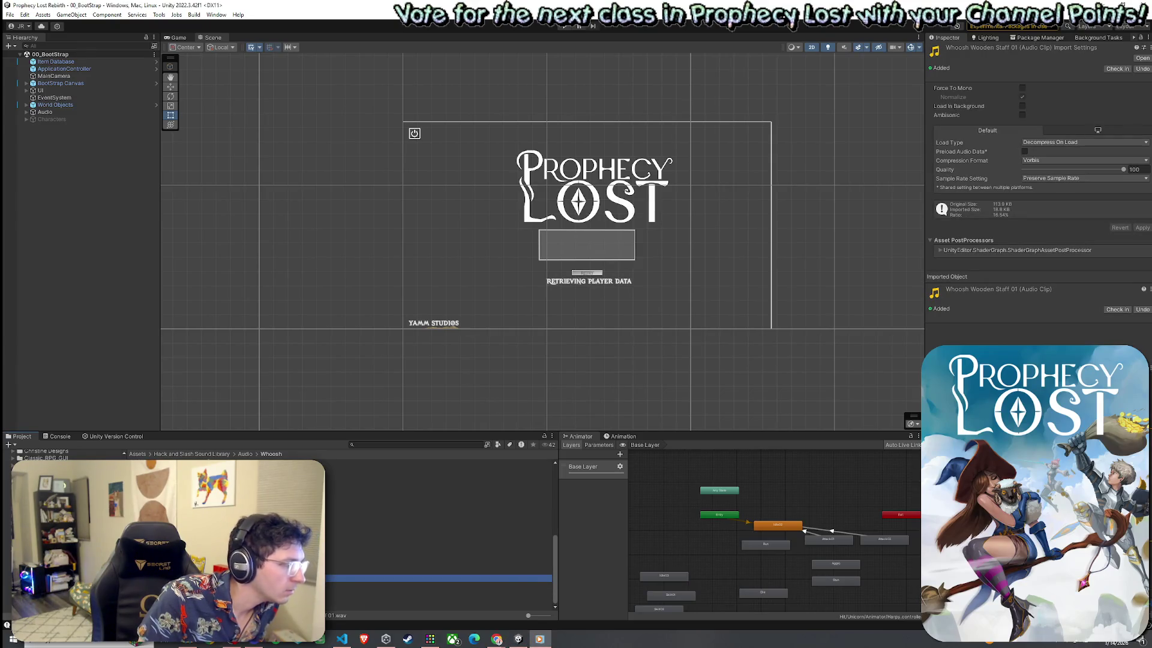
pyautogui.click(438, 585)
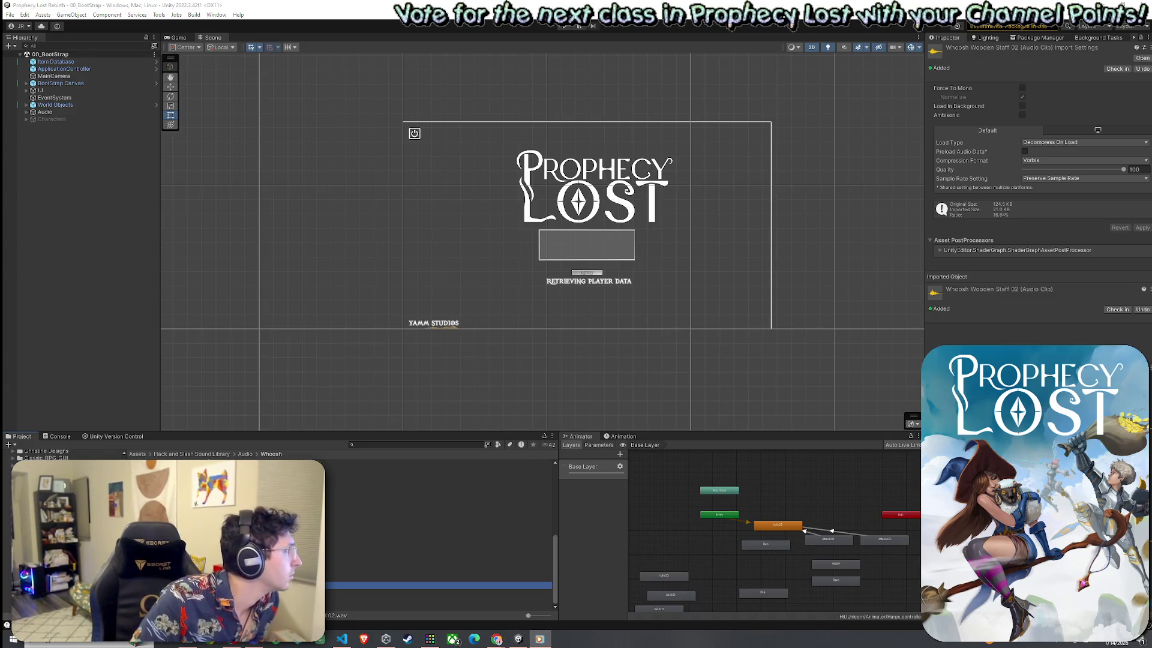
pyautogui.doubleClick(438, 592)
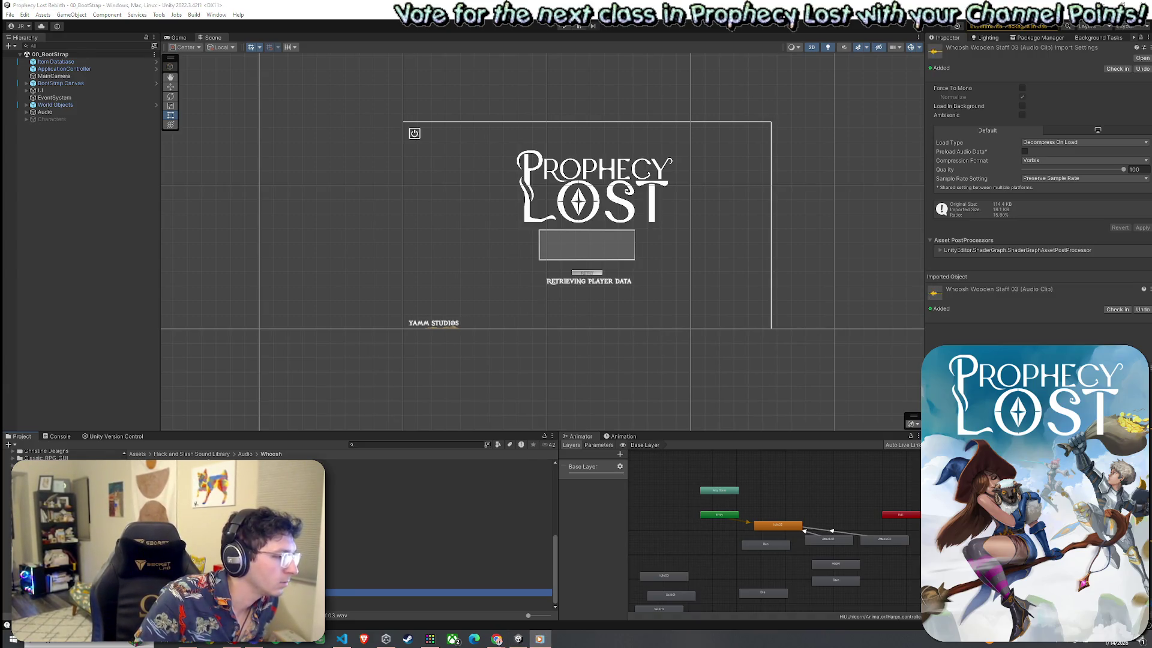
pyautogui.click(438, 600)
pyautogui.click(438, 607)
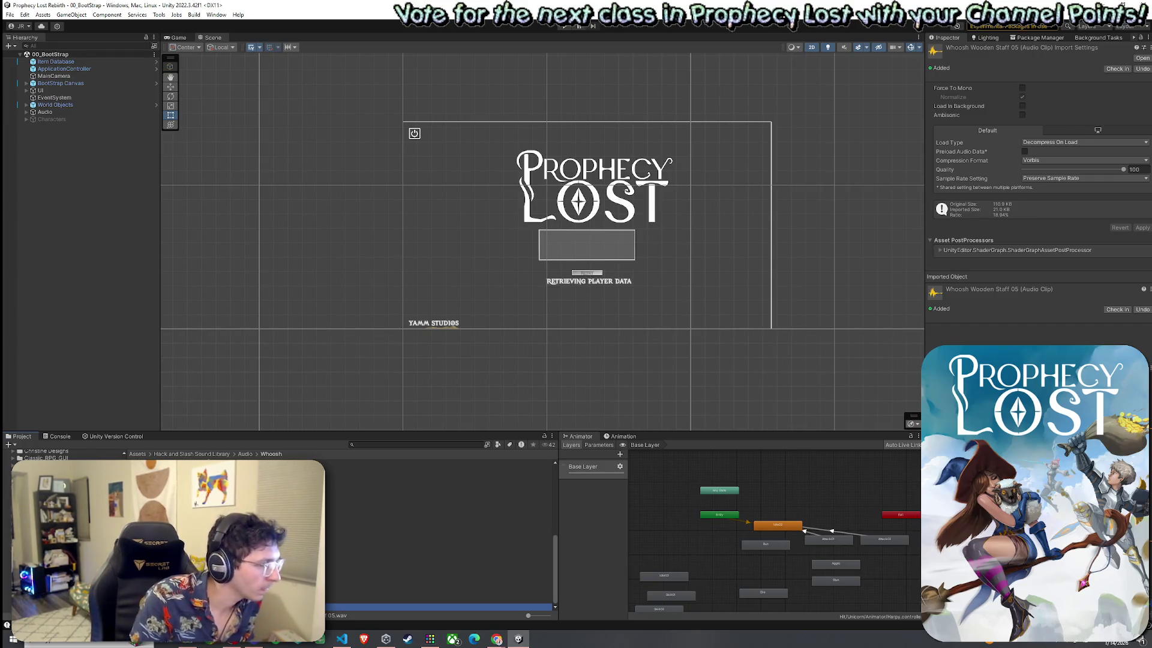
pyautogui.scroll(3, 438, 540)
pyautogui.scroll(3, 437, 534)
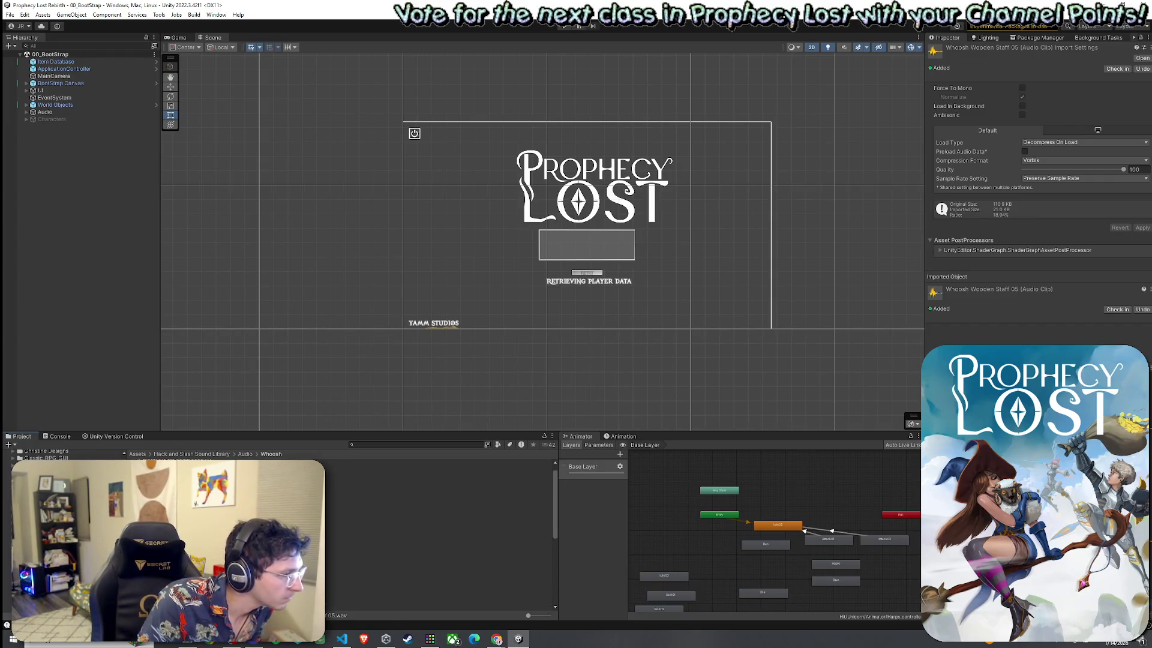
pyautogui.click(437, 545)
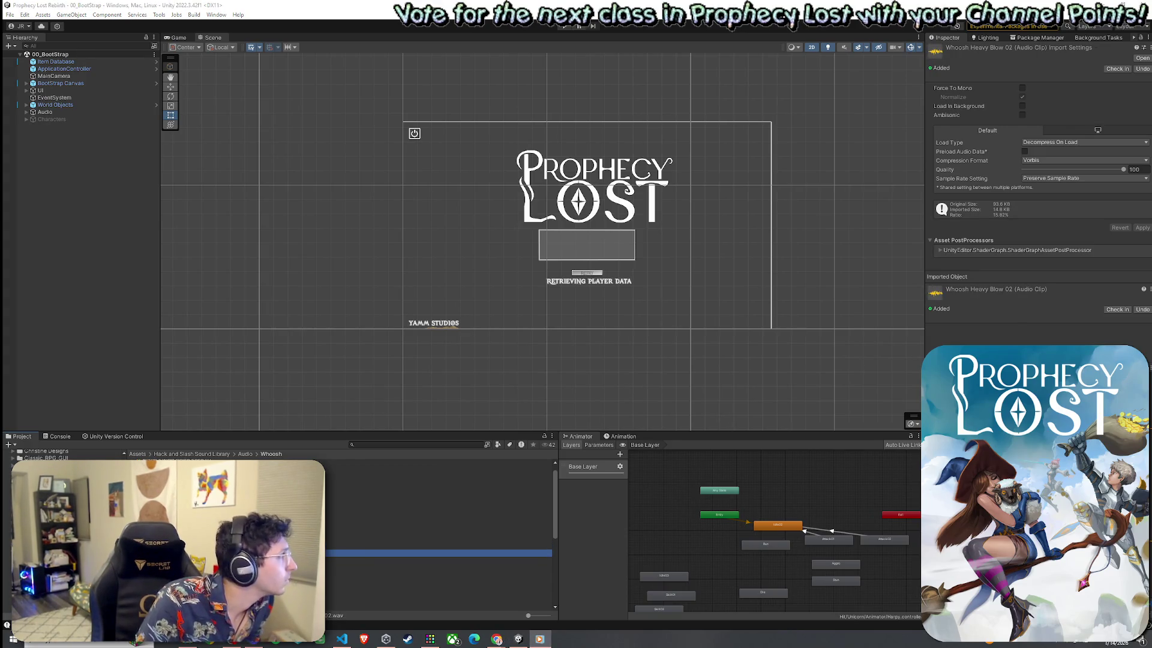
pyautogui.scroll(1, 438, 540)
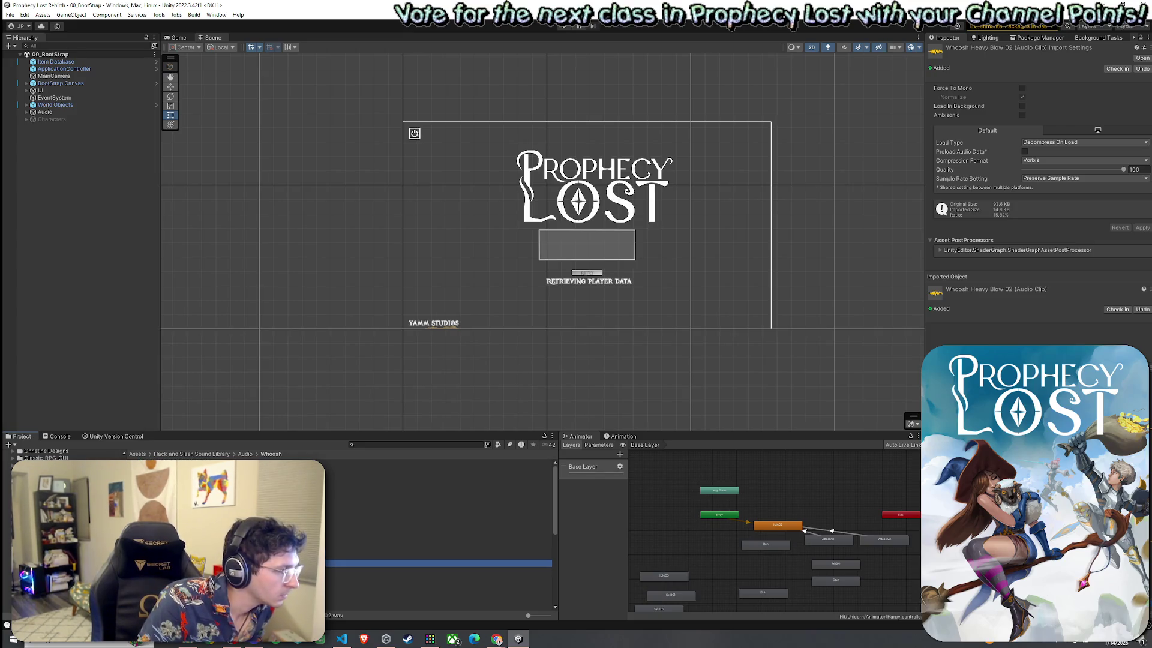
pyautogui.scroll(-5, 438, 534)
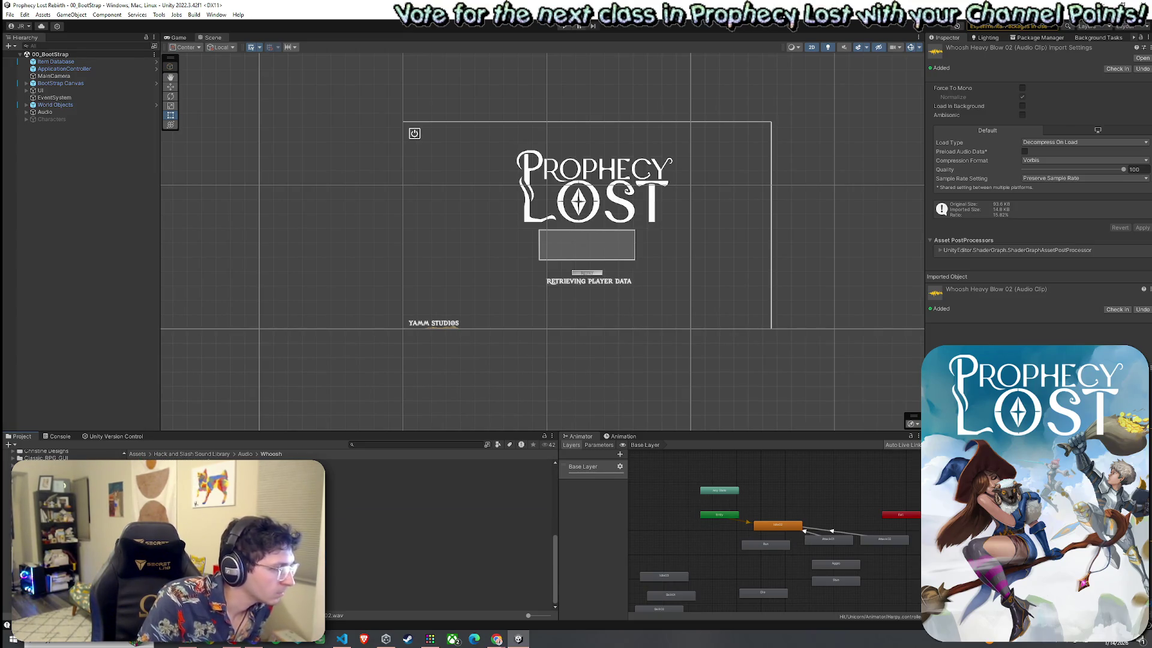
# Replay Whoosh Wooden Staff 01 through 04 to compare them.
pyautogui.doubleClick(437, 578)
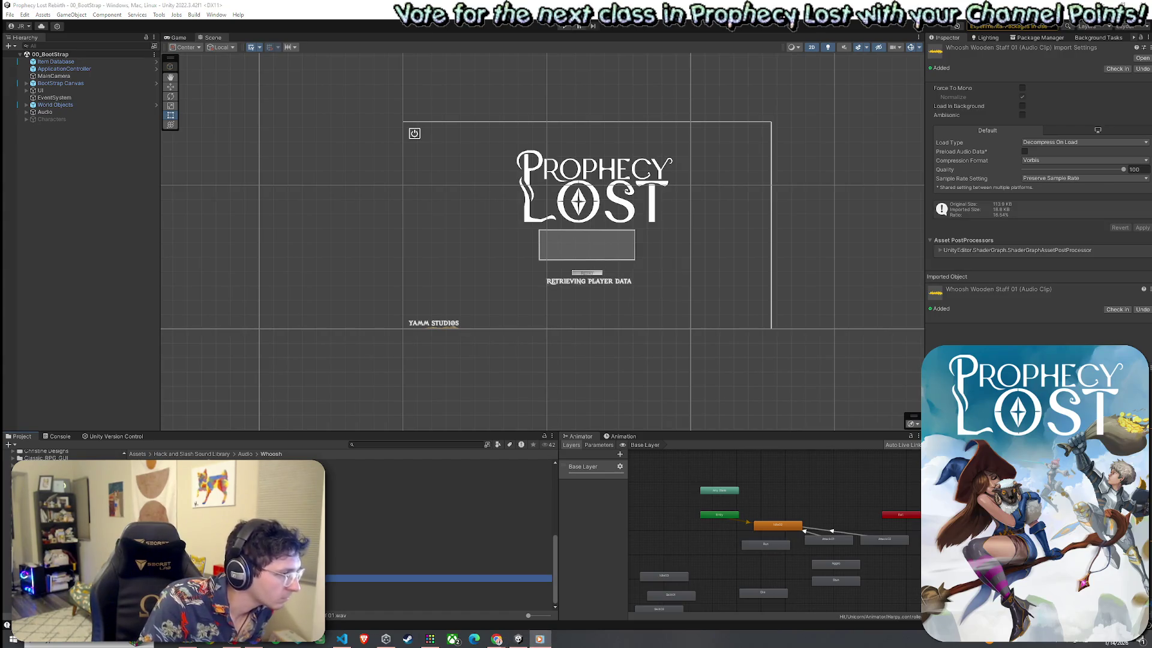
pyautogui.click(438, 589)
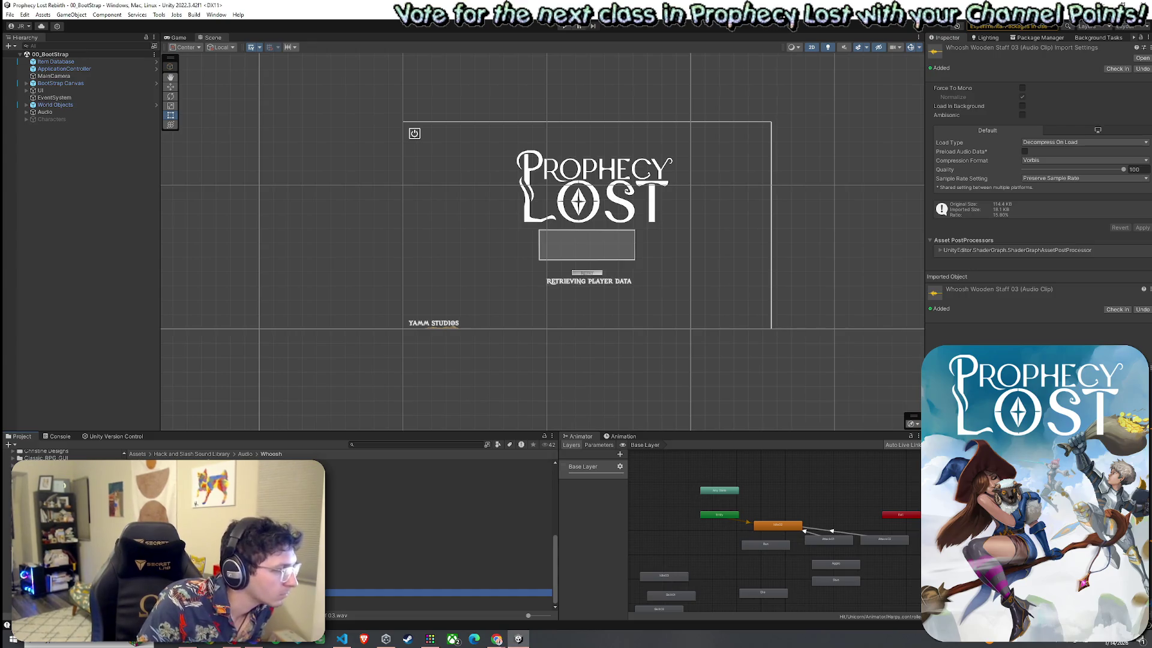
pyautogui.doubleClick(438, 585)
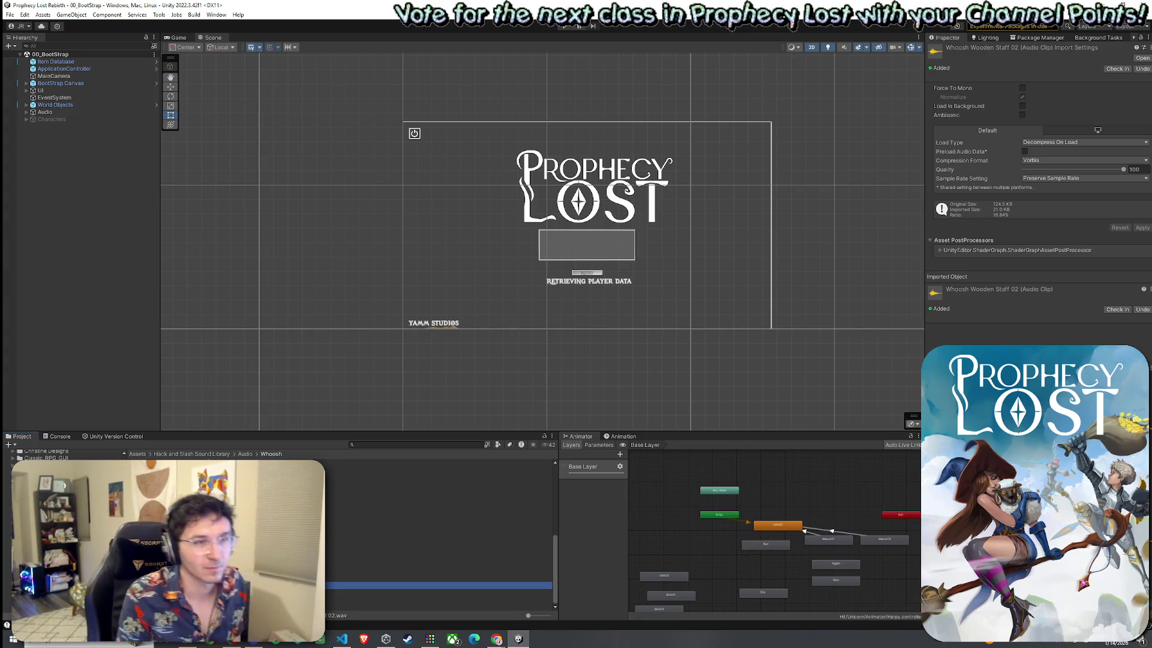
pyautogui.click(438, 592)
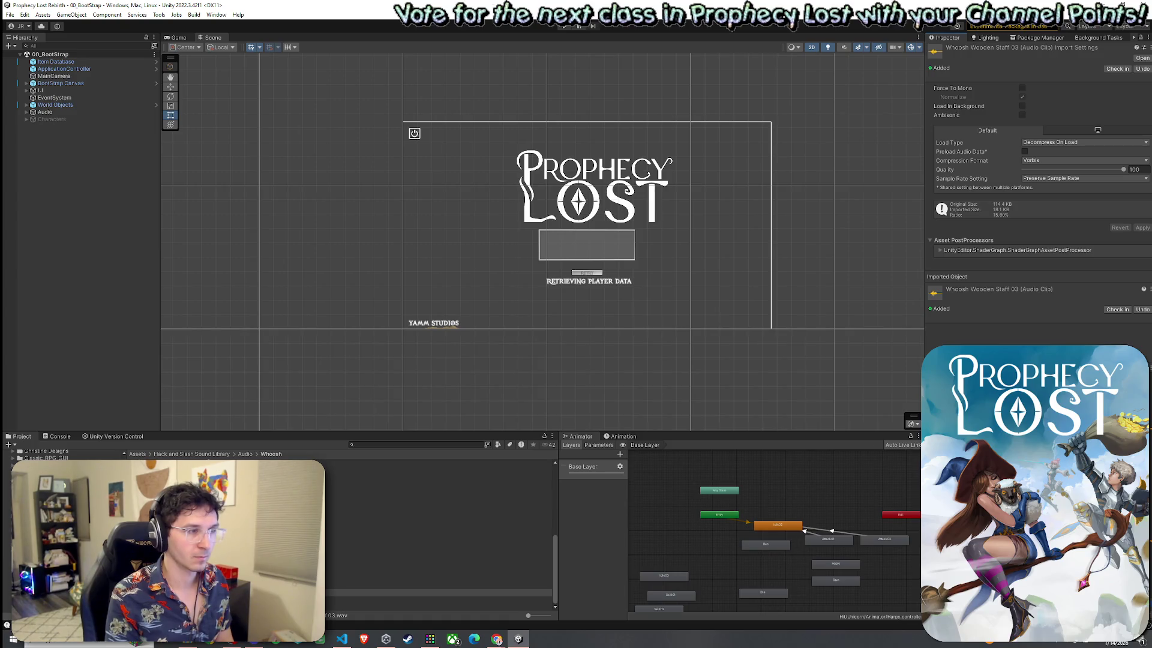
pyautogui.click(438, 599)
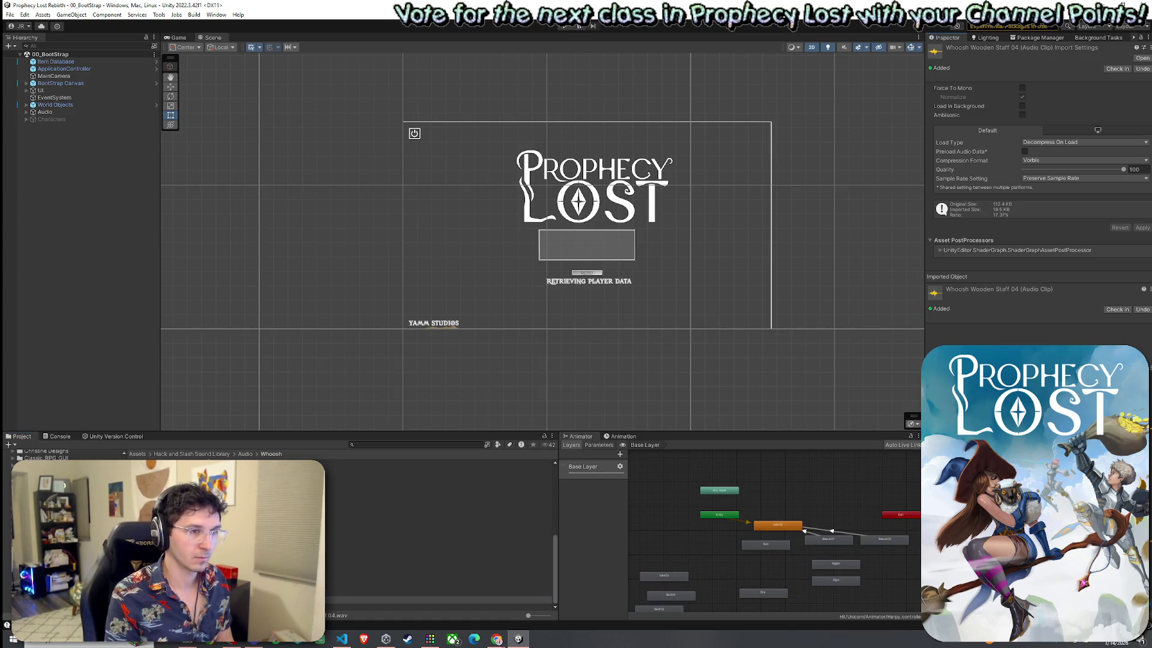
pyautogui.click(438, 578)
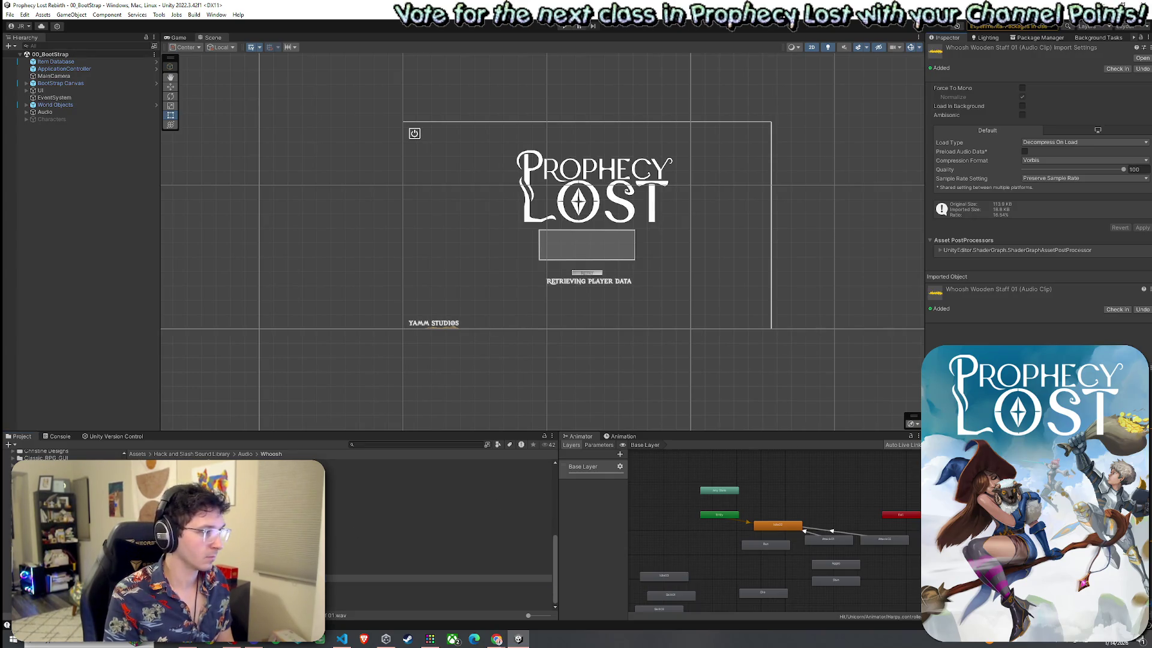
pyautogui.click(438, 585)
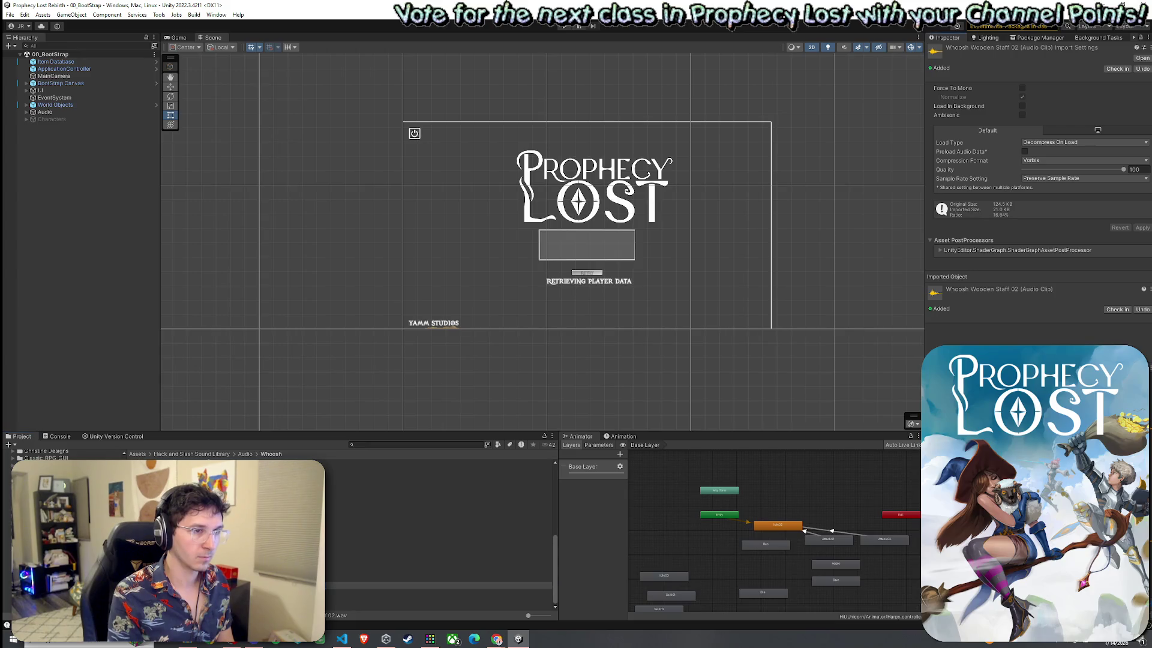
pyautogui.click(377, 594)
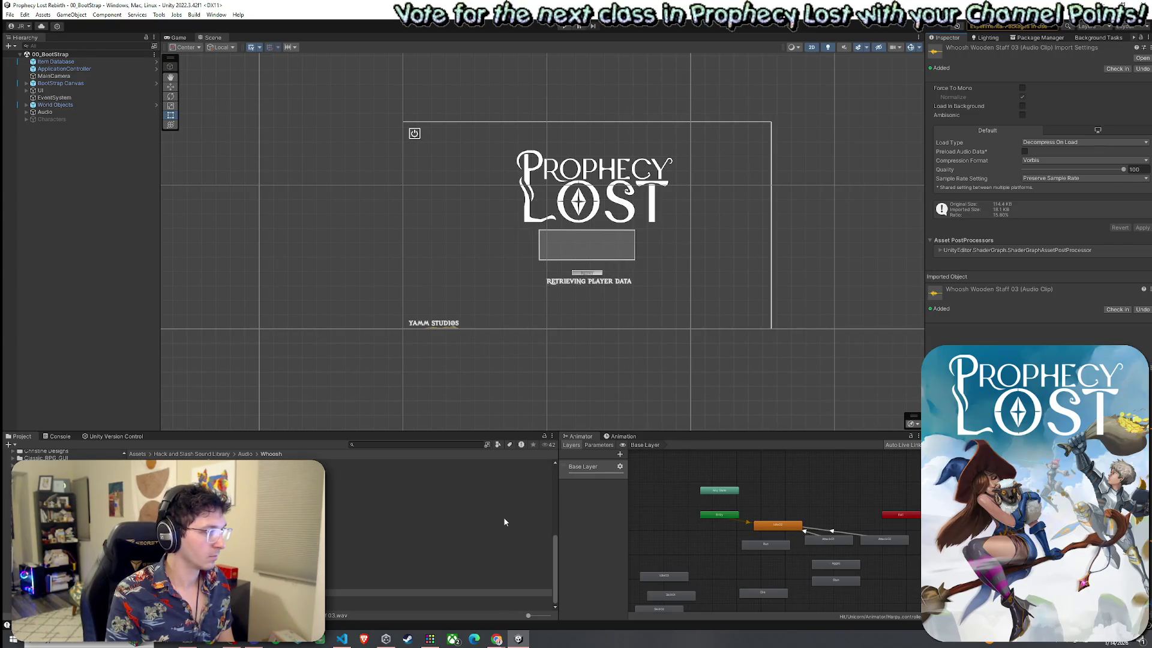
# Alternate between Whoosh Wooden Staff 01, 02 and 03, settling on 01.
pyautogui.click(395, 578)
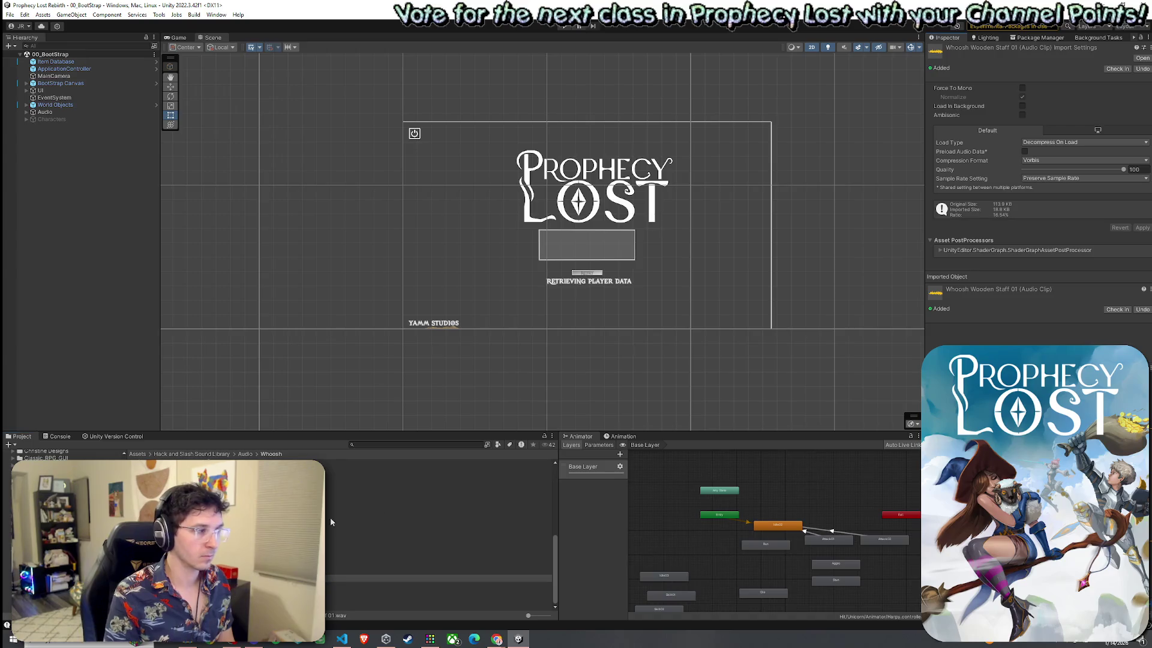
pyautogui.click(438, 593)
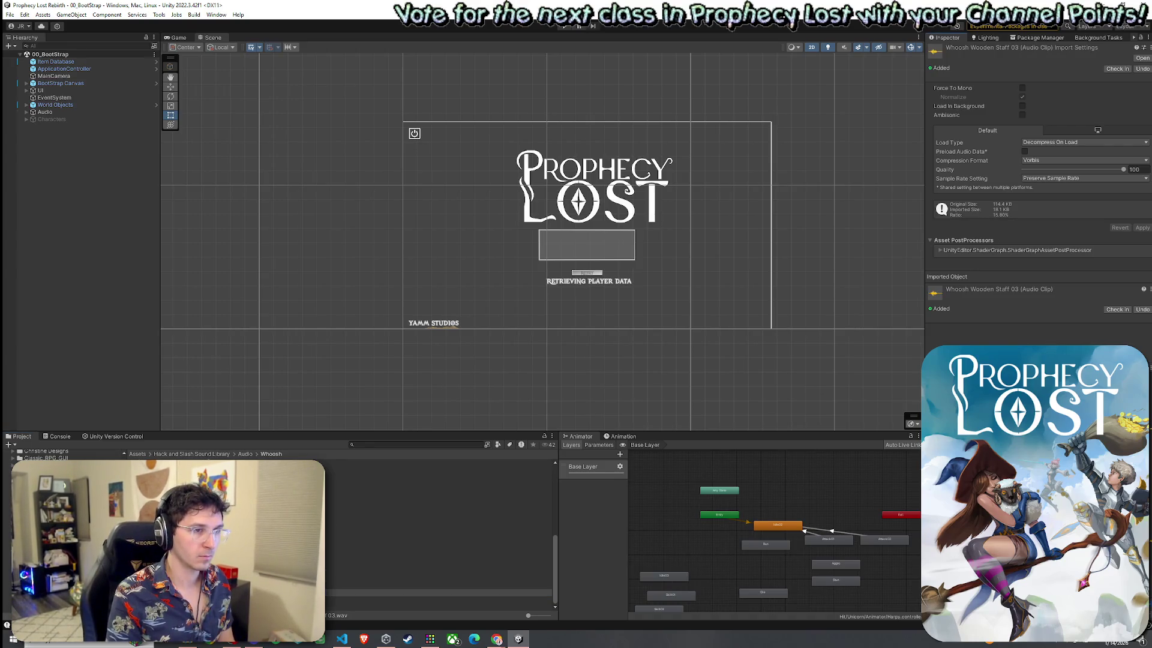
pyautogui.click(438, 585)
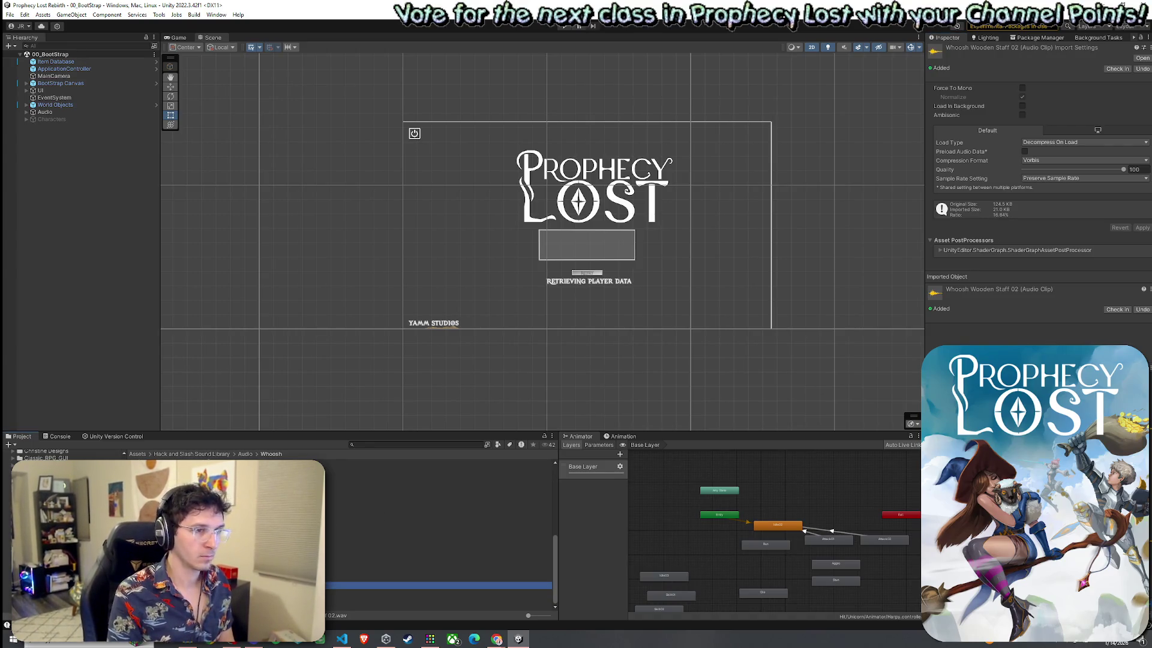
pyautogui.click(438, 578)
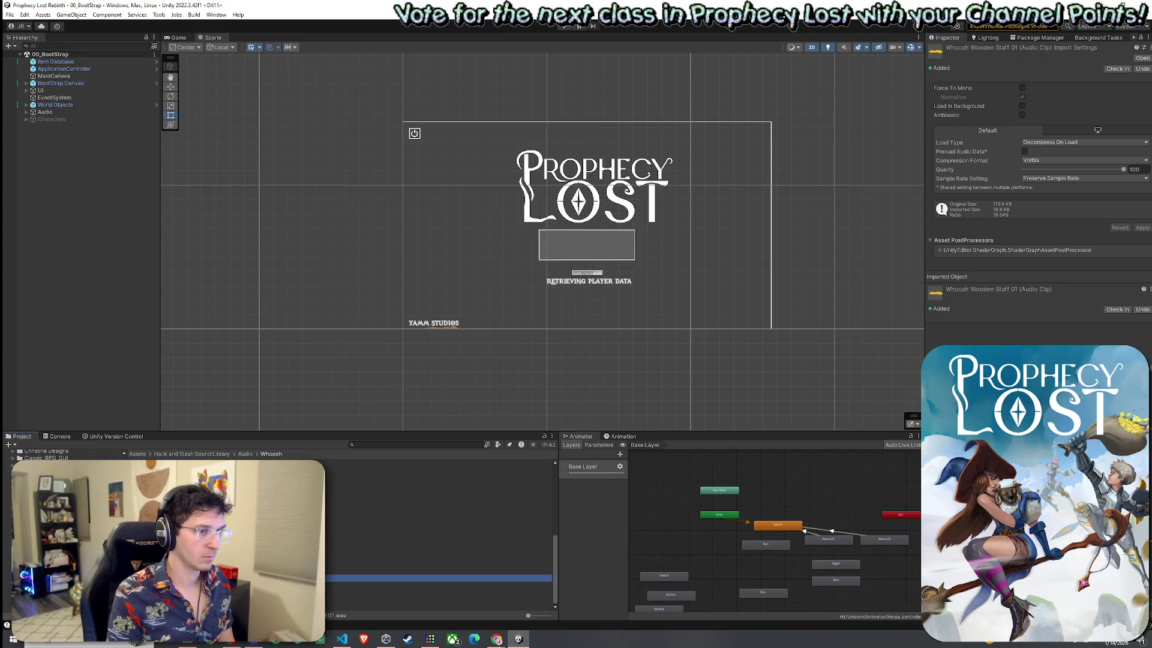
pyautogui.click(300, 585)
pyautogui.click(300, 593)
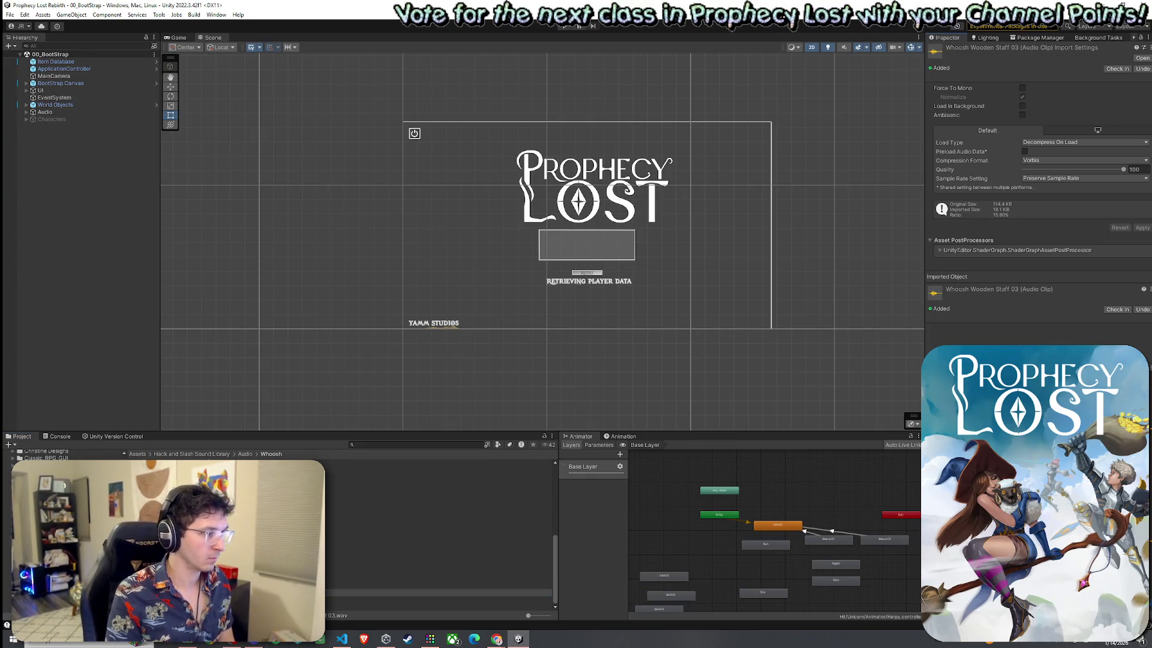
pyautogui.click(312, 578)
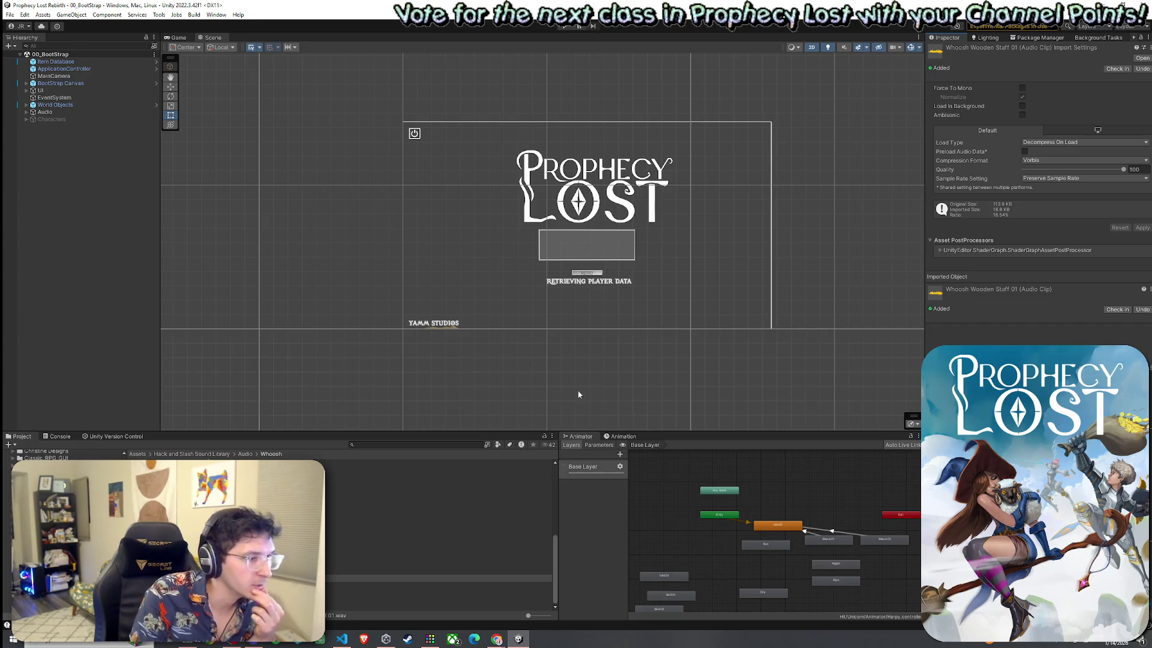
# Check the rendered Game view, then return to the Scene view.
pyautogui.click(188, 40)
pyautogui.click(10, 14)
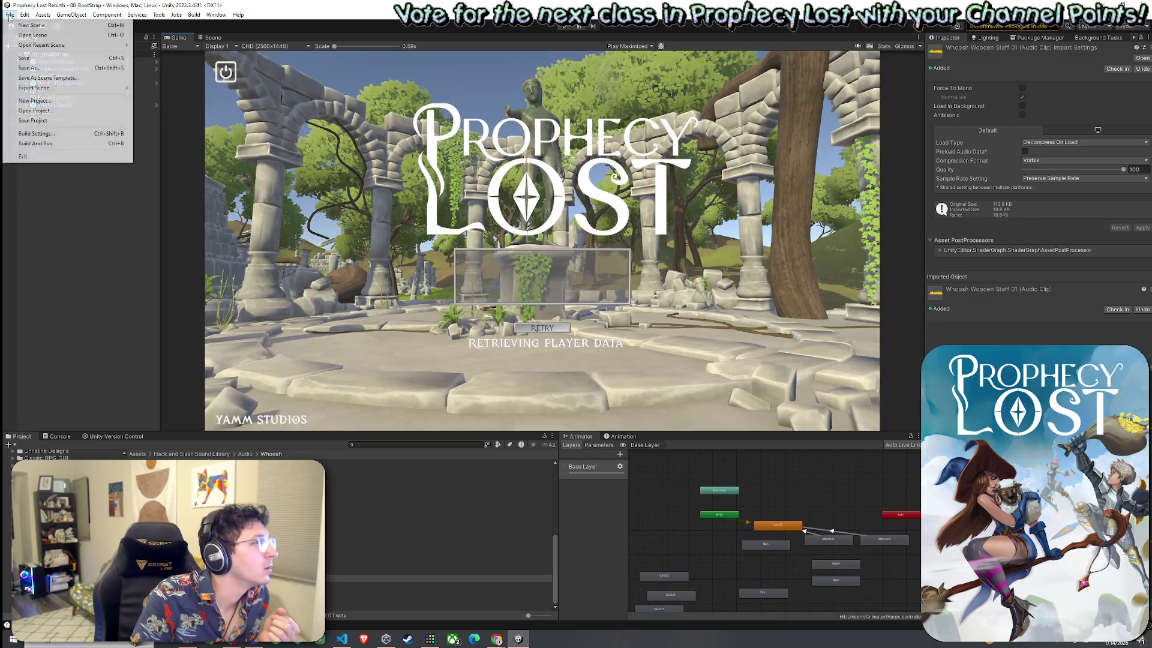
pyautogui.click(38, 55)
pyautogui.click(211, 38)
# Select the Broom asset in Assets > ScriptableObjects > Equip Items and open its Swing Sound 1 clip picker.
pyautogui.click(137, 454)
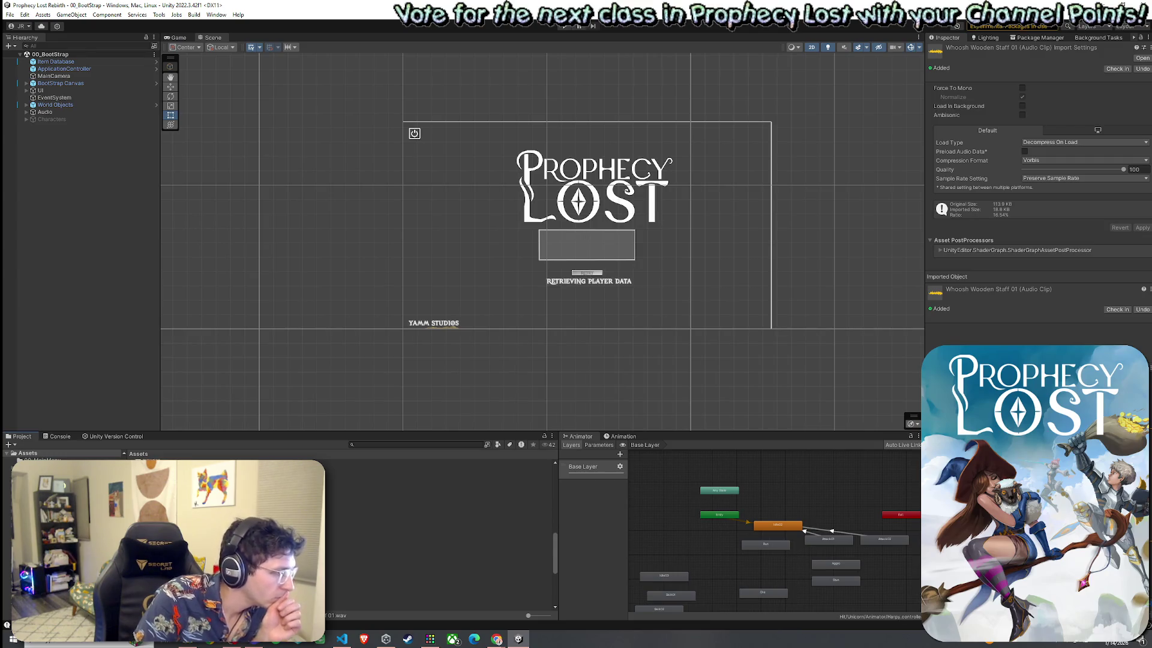
pyautogui.scroll(3, 438, 534)
pyautogui.doubleClick(336, 531)
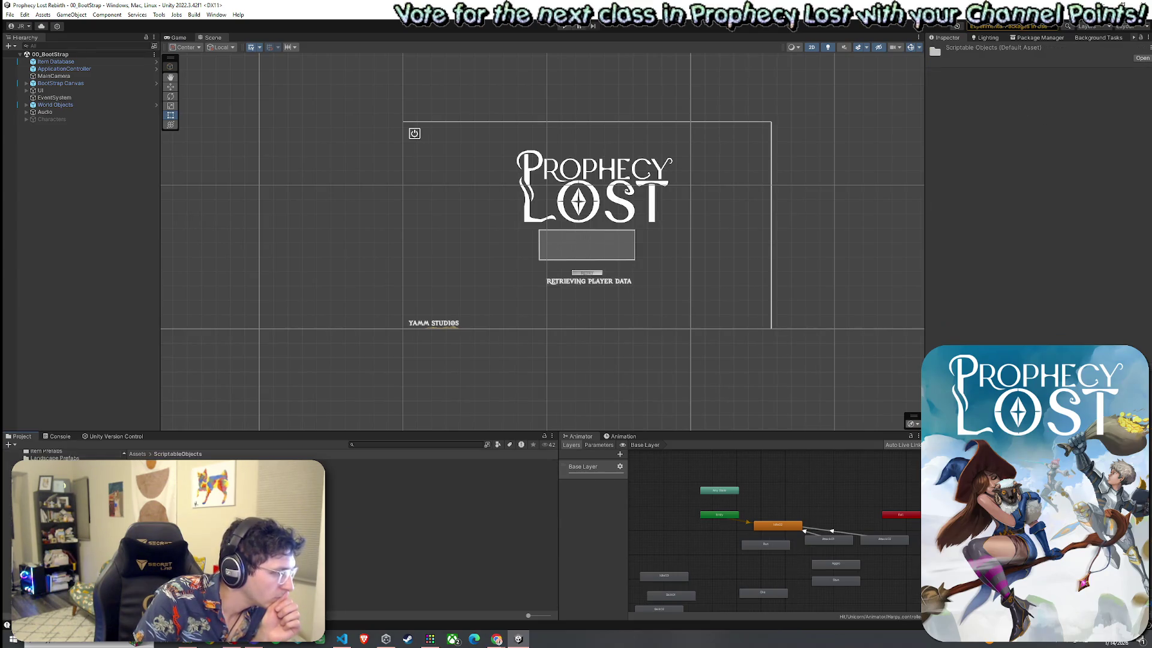
pyautogui.click(438, 470)
pyautogui.doubleClick(438, 477)
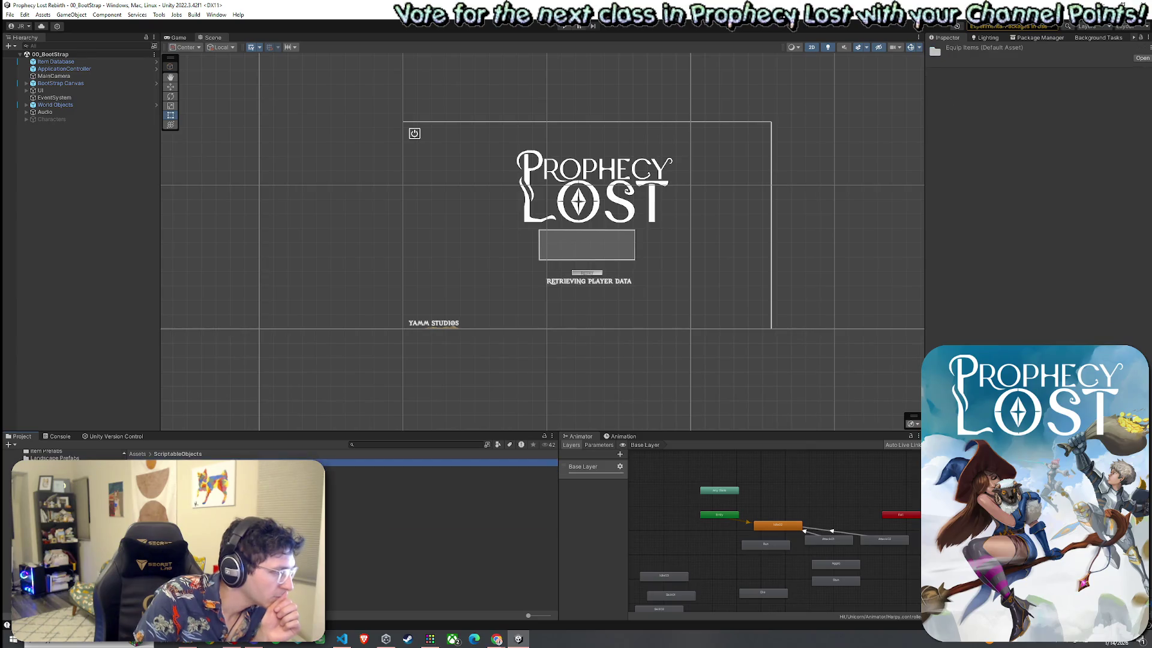
pyautogui.click(438, 463)
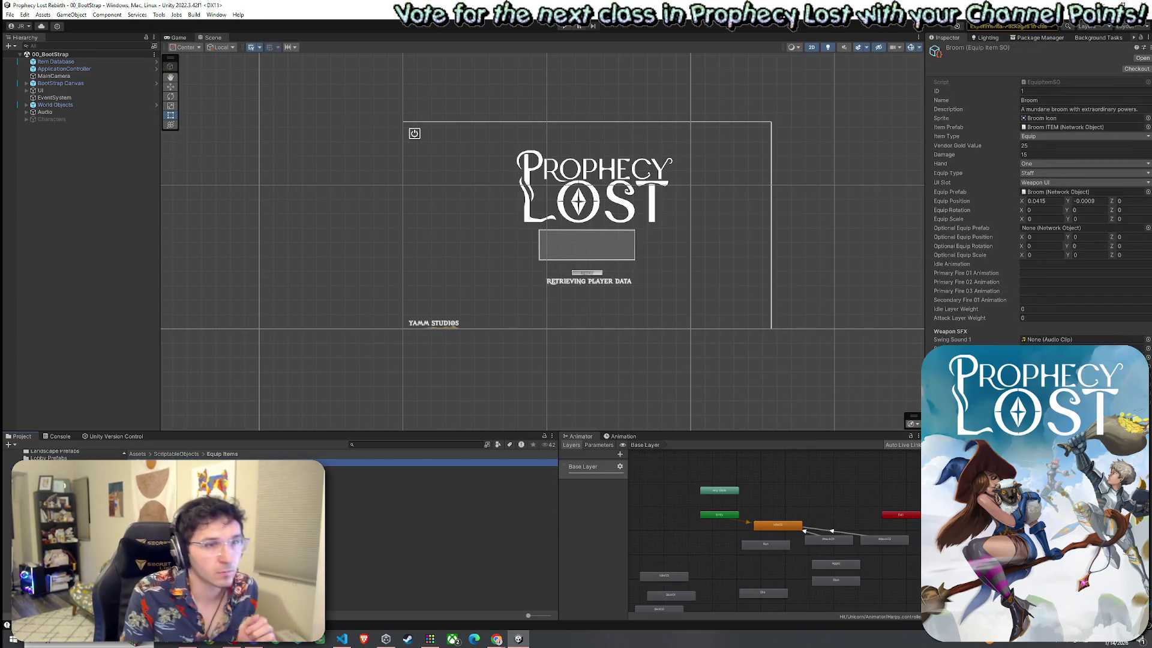
pyautogui.click(1148, 339)
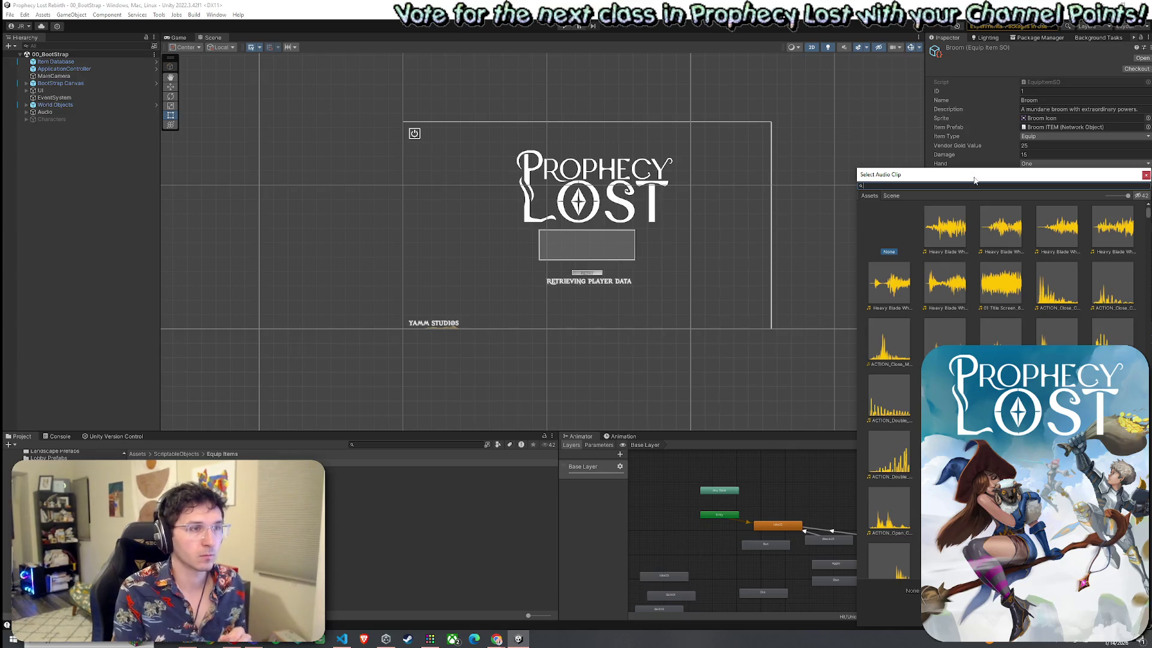
# Set Swing Sound 1 to Whoosh Wooden Staff 02 and a second swing sound to another Whoosh Wooden clip.
pyautogui.write('woode')
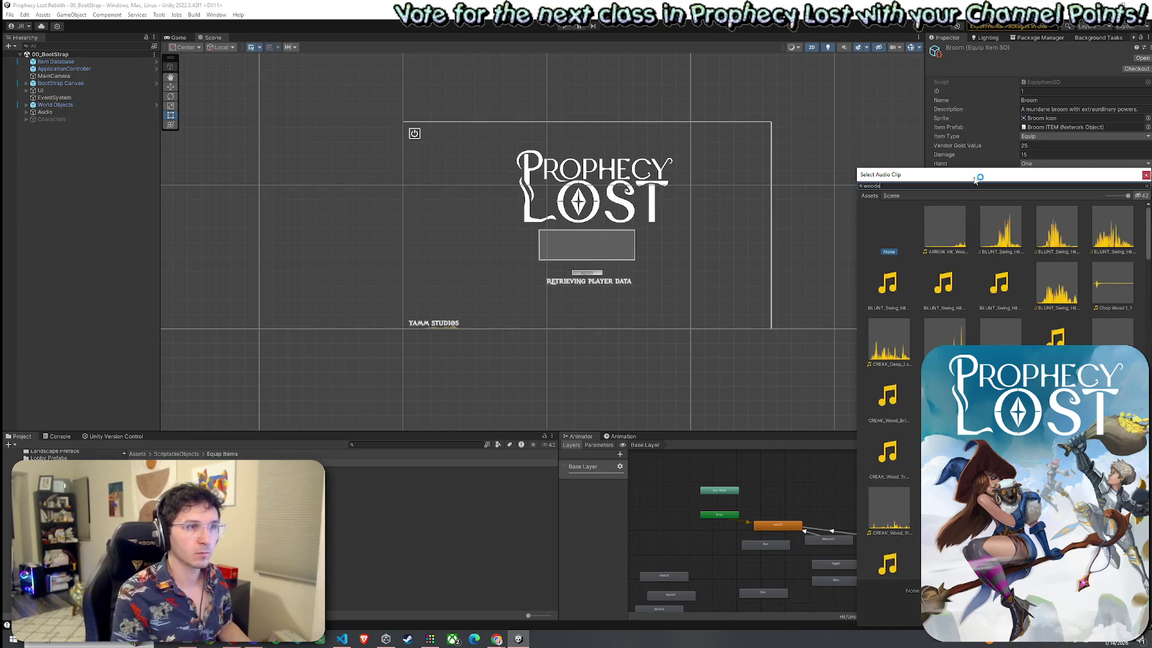
pyautogui.write('n 2')
pyautogui.click(944, 229)
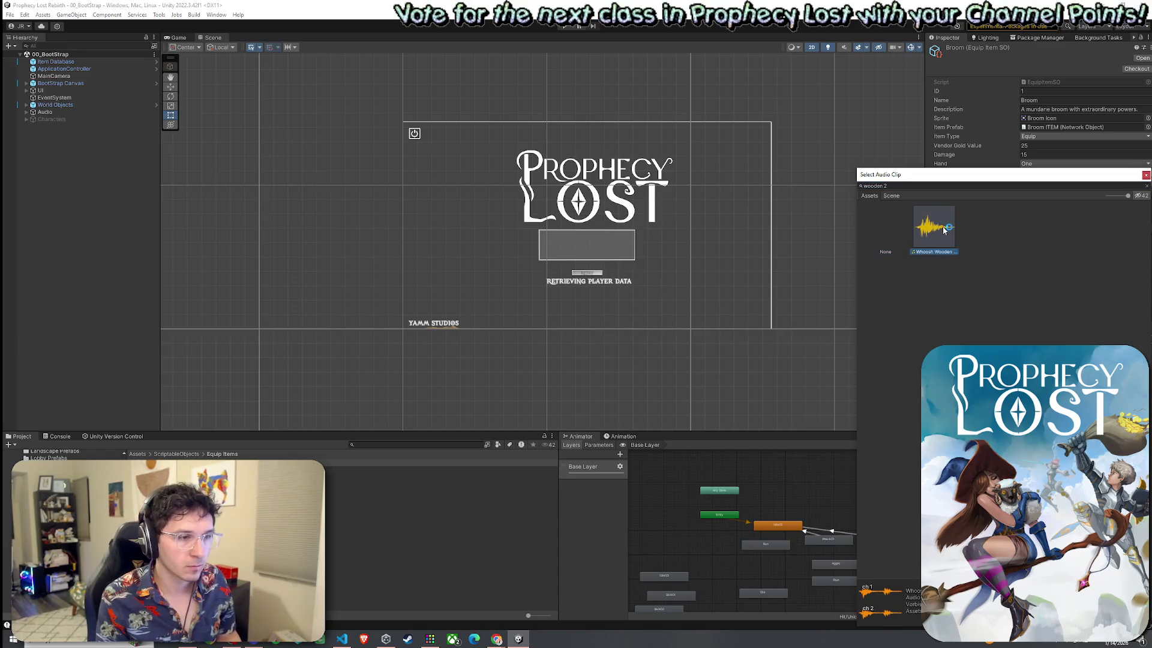
pyautogui.doubleClick(944, 229)
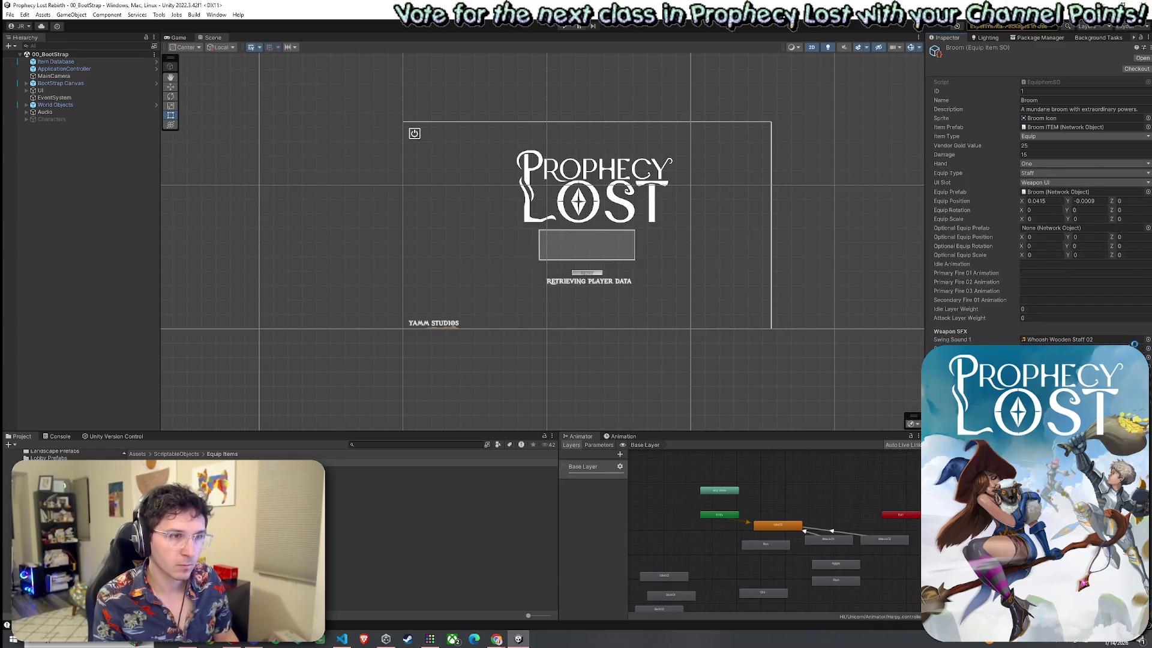
pyautogui.click(1147, 350)
pyautogui.write('who')
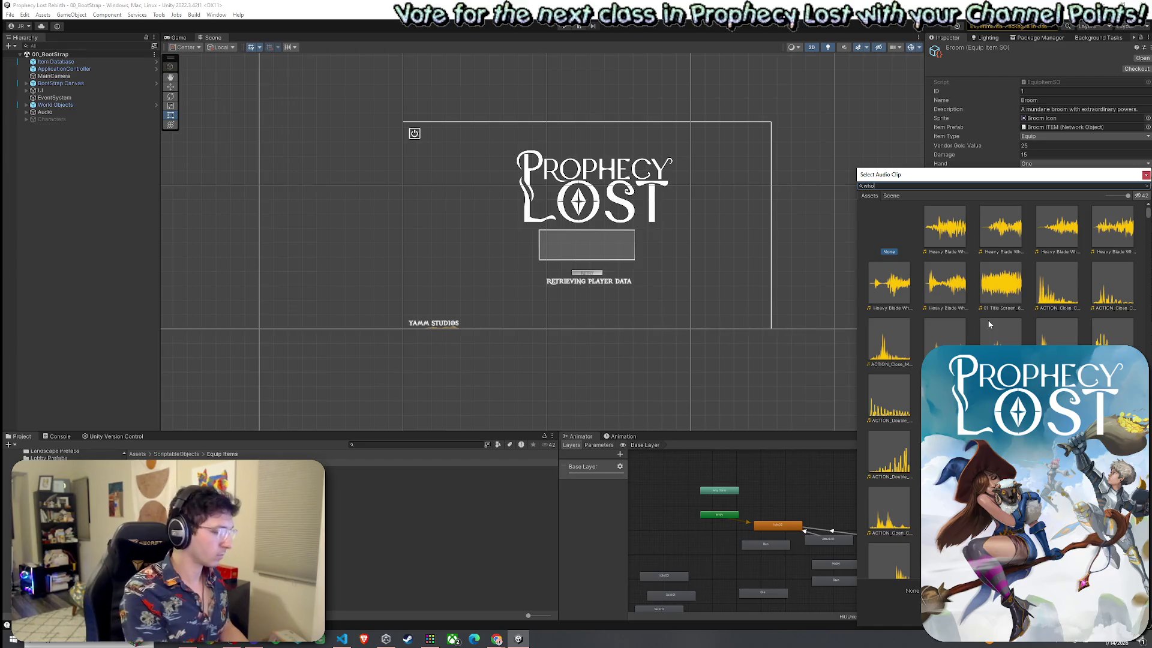
pyautogui.write('osh')
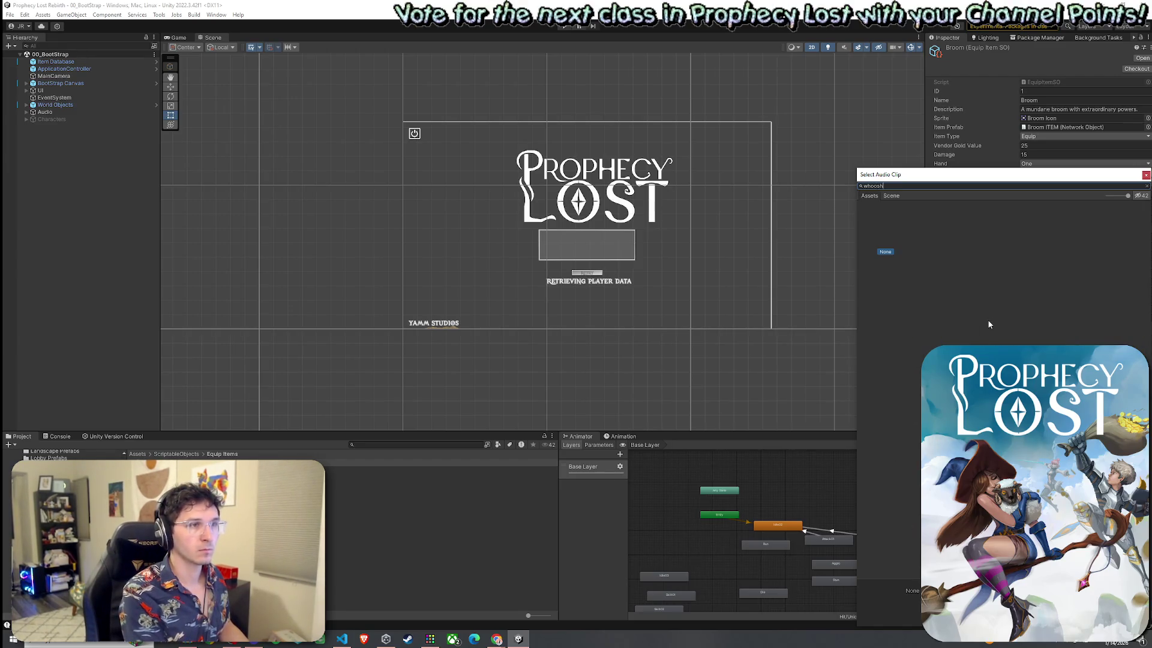
pyautogui.write(' wooden')
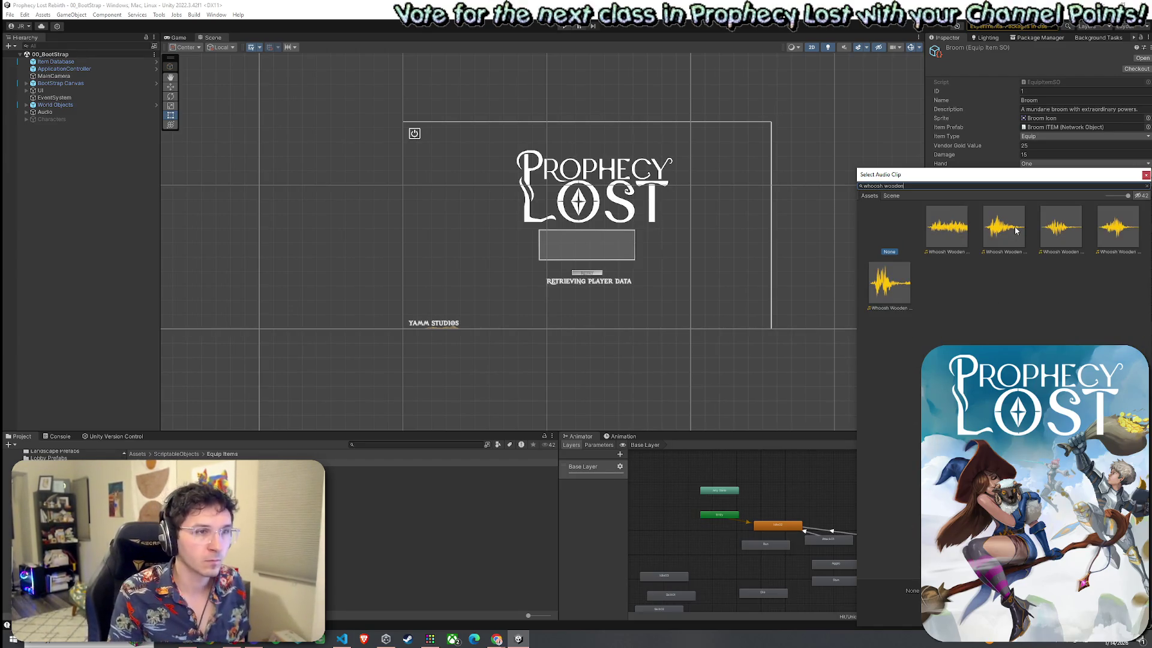
pyautogui.click(1014, 227)
pyautogui.doubleClick(1073, 238)
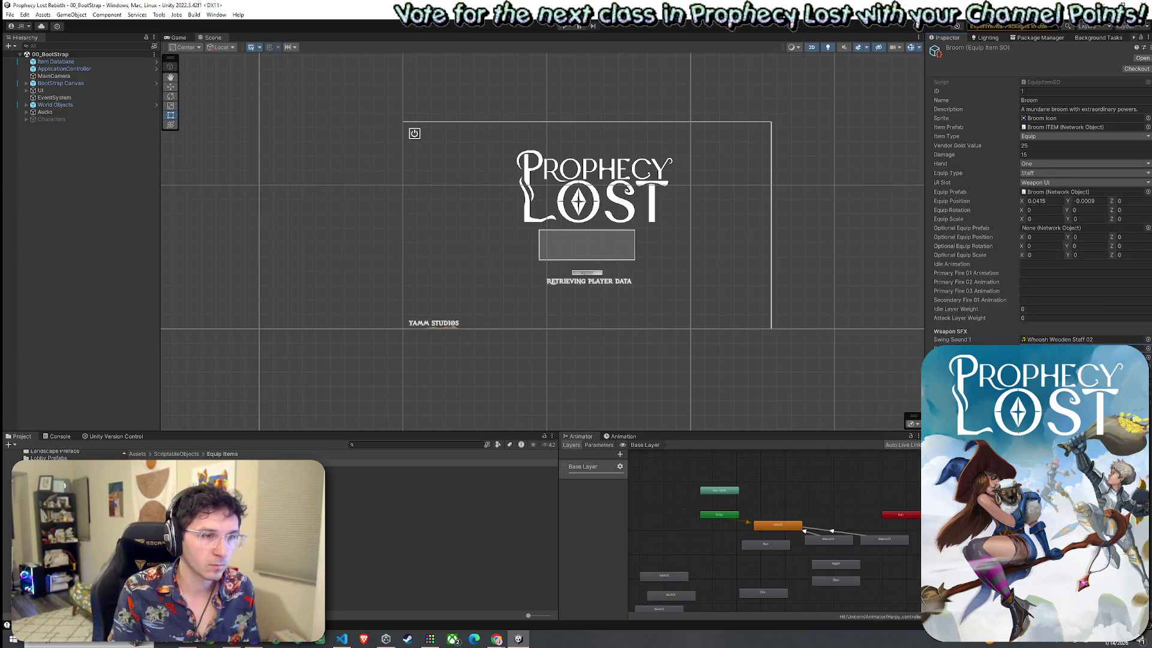
# Assign a Whoosh Wooden clip found via 'whoosh wooden' search to a third swing sound.
pyautogui.click(1148, 358)
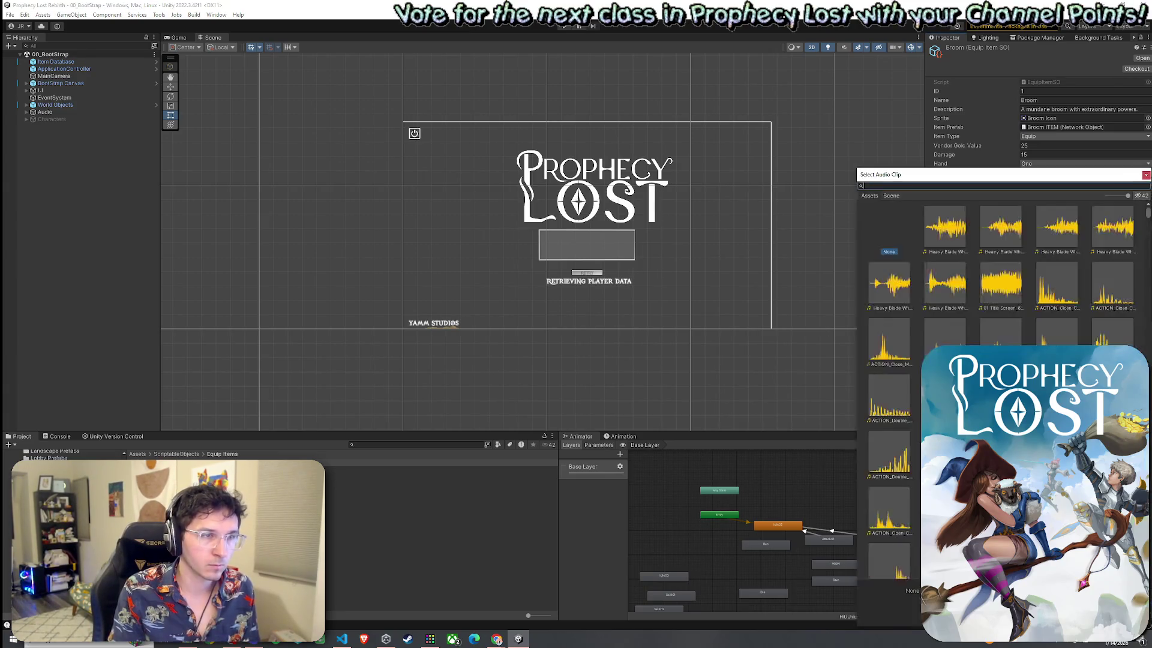
pyautogui.write('whoosh wooden')
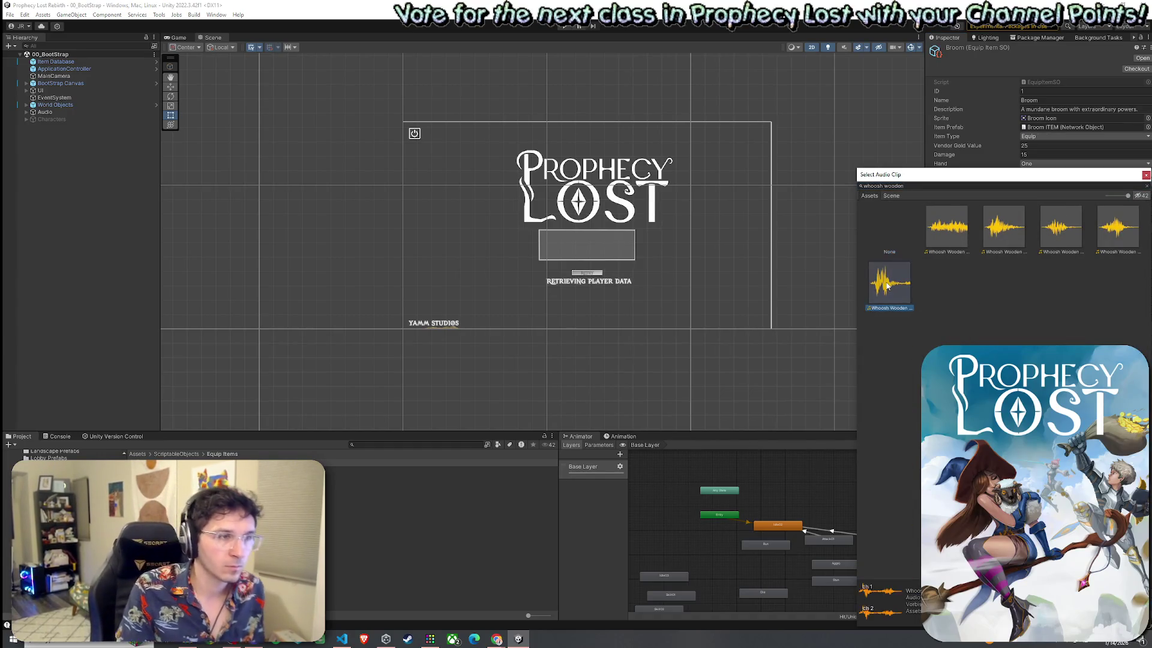
pyautogui.click(962, 234)
pyautogui.doubleClick(962, 234)
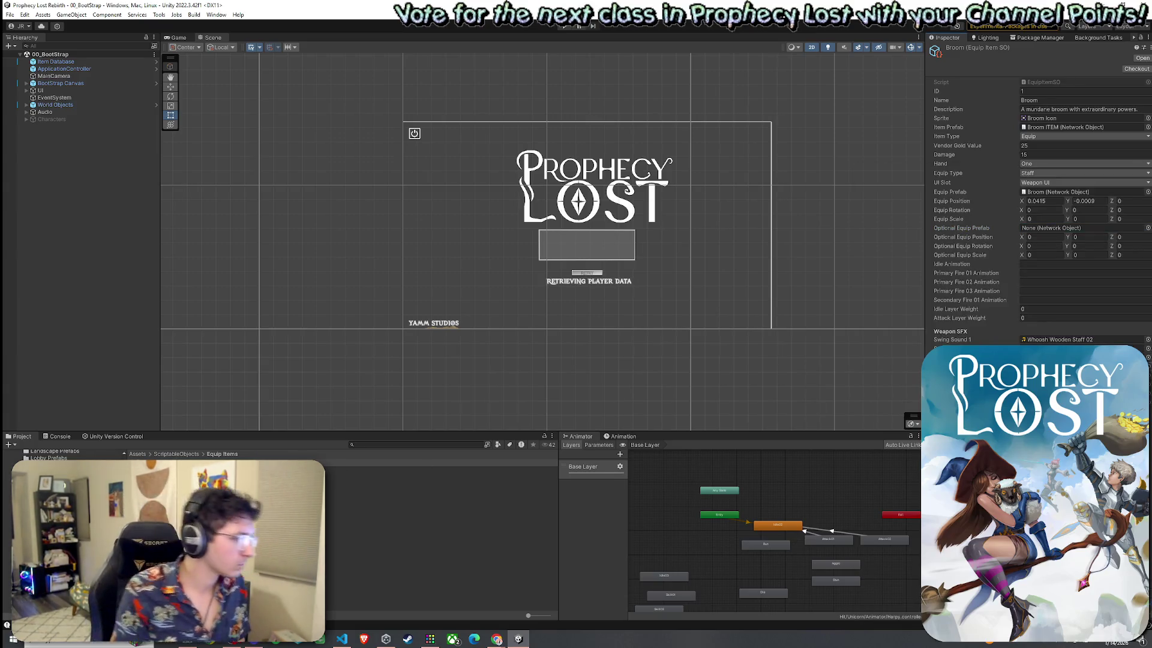
pyautogui.click(137, 454)
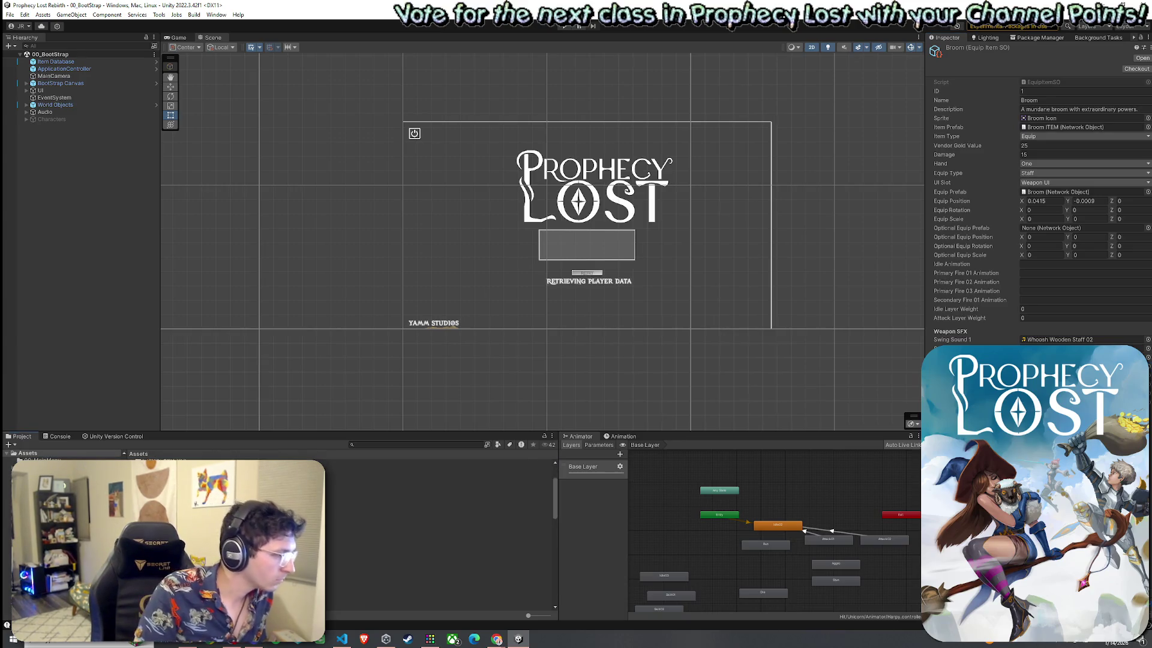
# Search the project for 'charge' audio clips and inspect CHARGE_Complex_Wet_12_Semi_Down_500ms_mono.
pyautogui.click(394, 448)
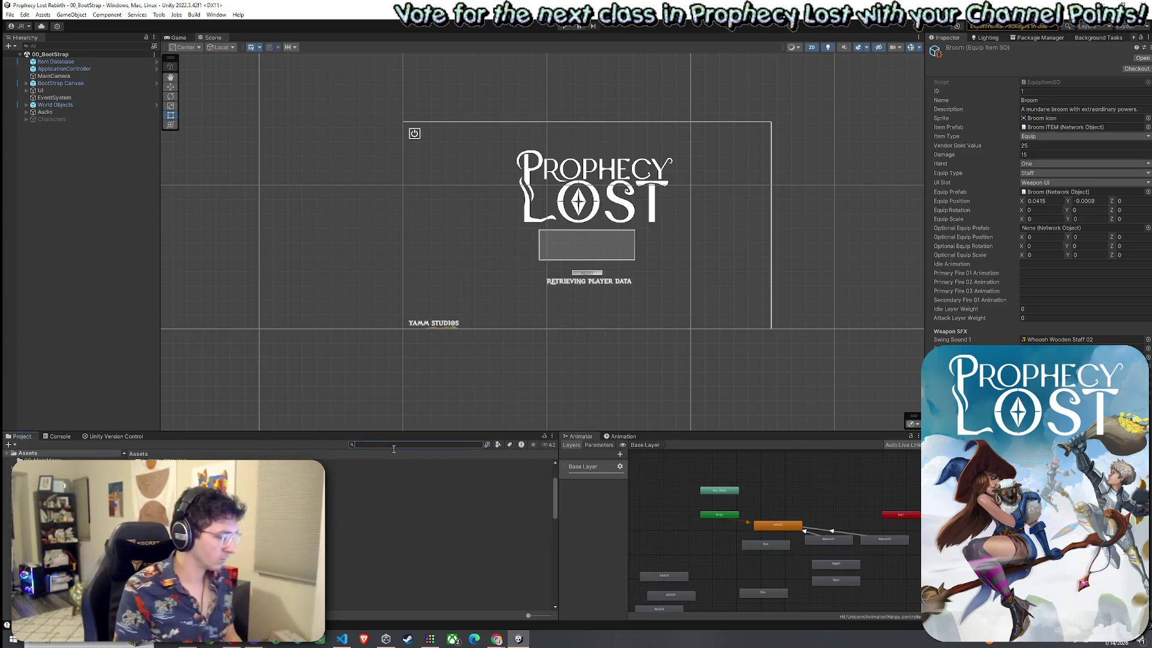
pyautogui.write('charge')
pyautogui.click(498, 445)
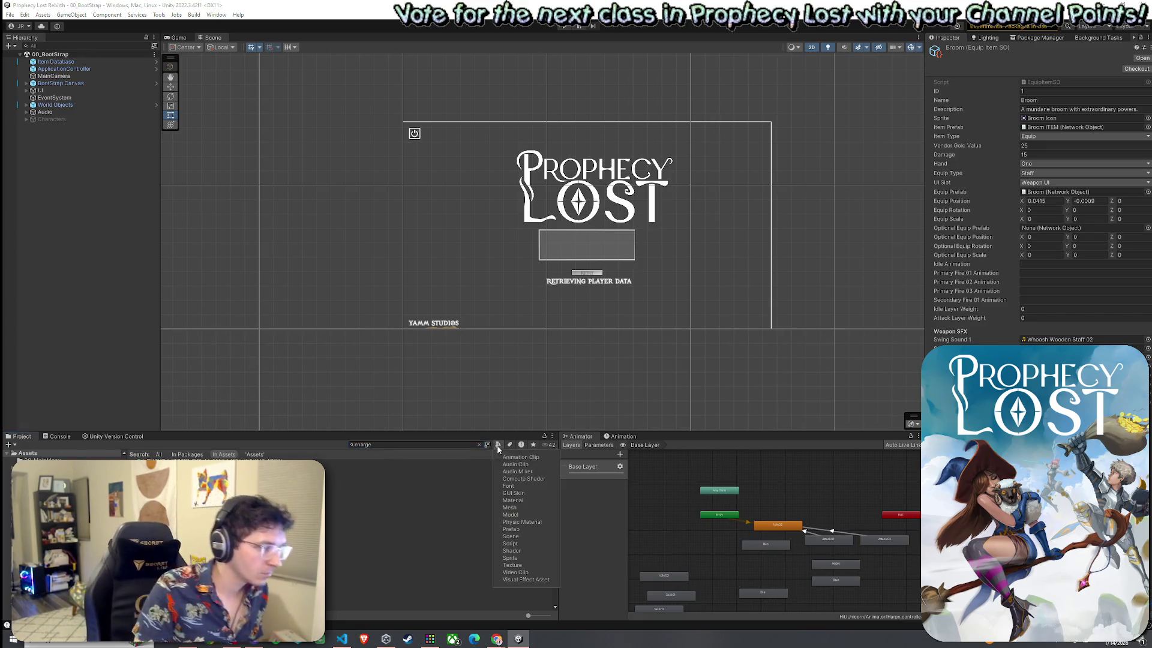
pyautogui.click(520, 465)
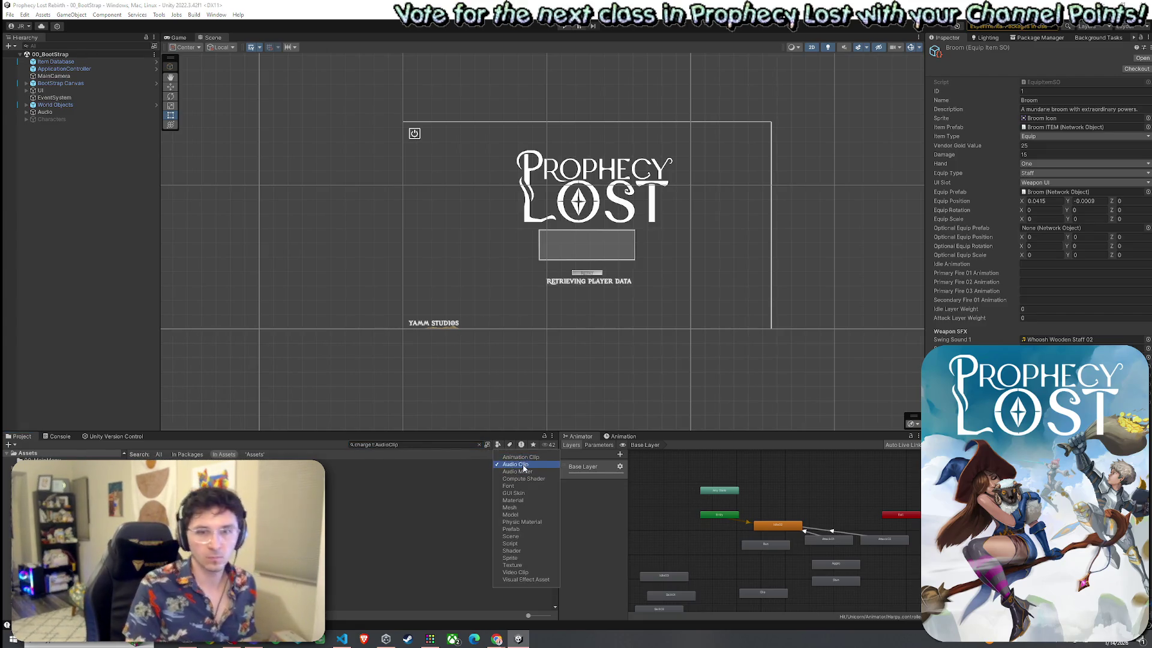
pyautogui.click(300, 470)
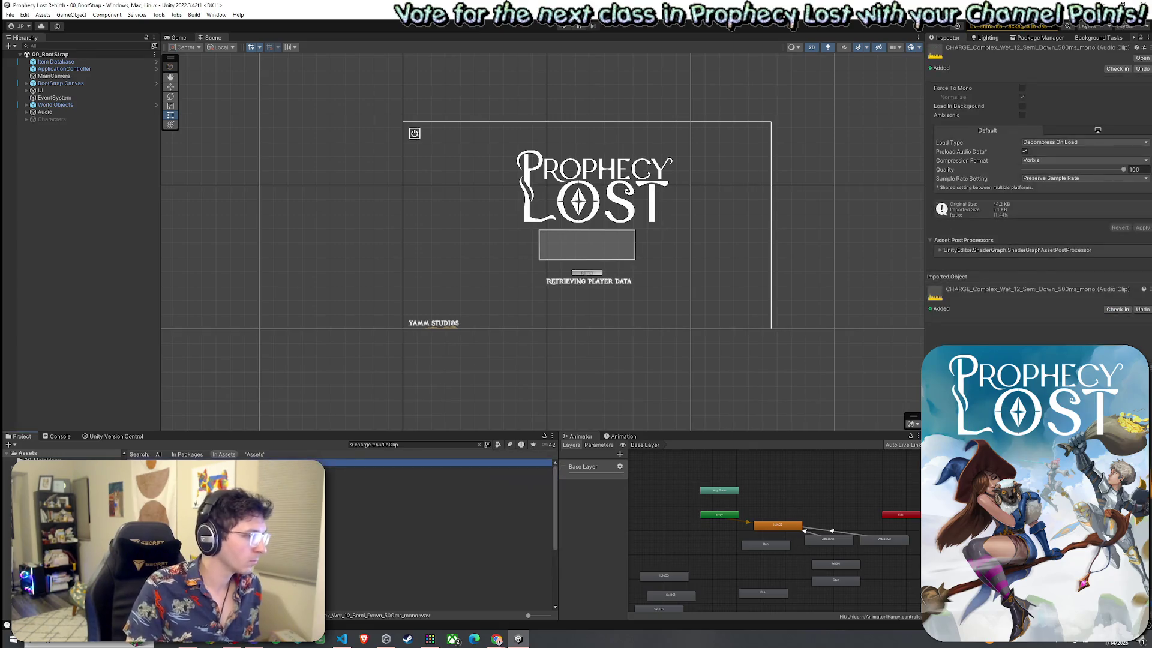
# Search 'magic' and browse the clips to MAGIC_SPELL_Fading_Whoosh_mono's import settings.
pyautogui.click(366, 445)
pyautogui.doubleClick(364, 445)
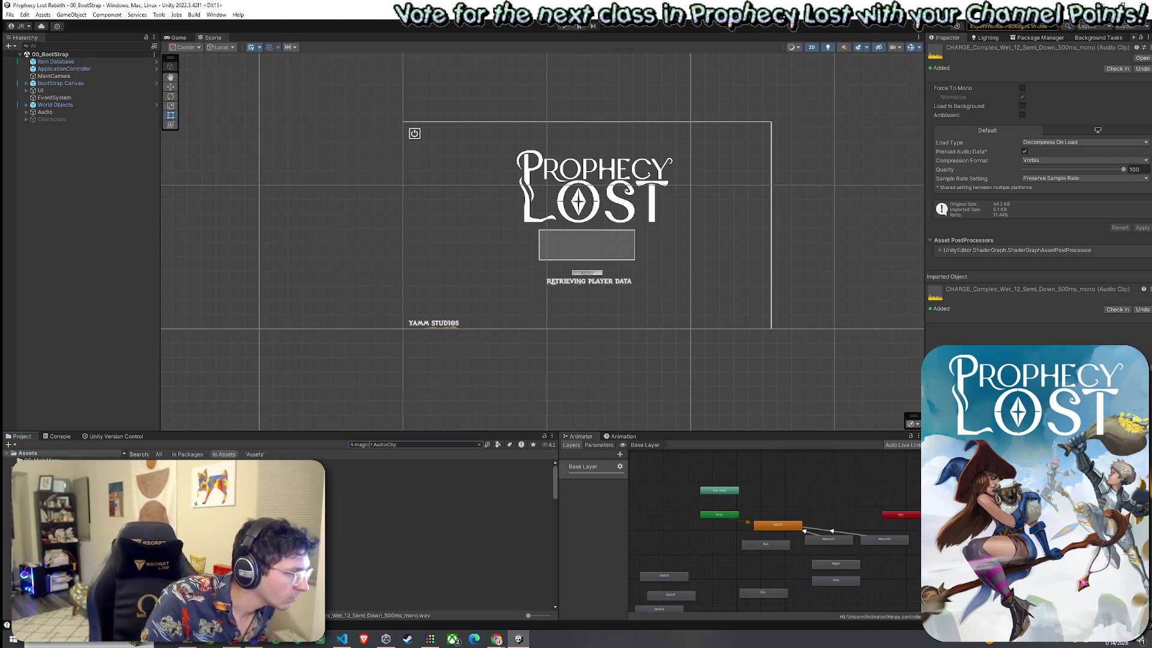
pyautogui.click(438, 527)
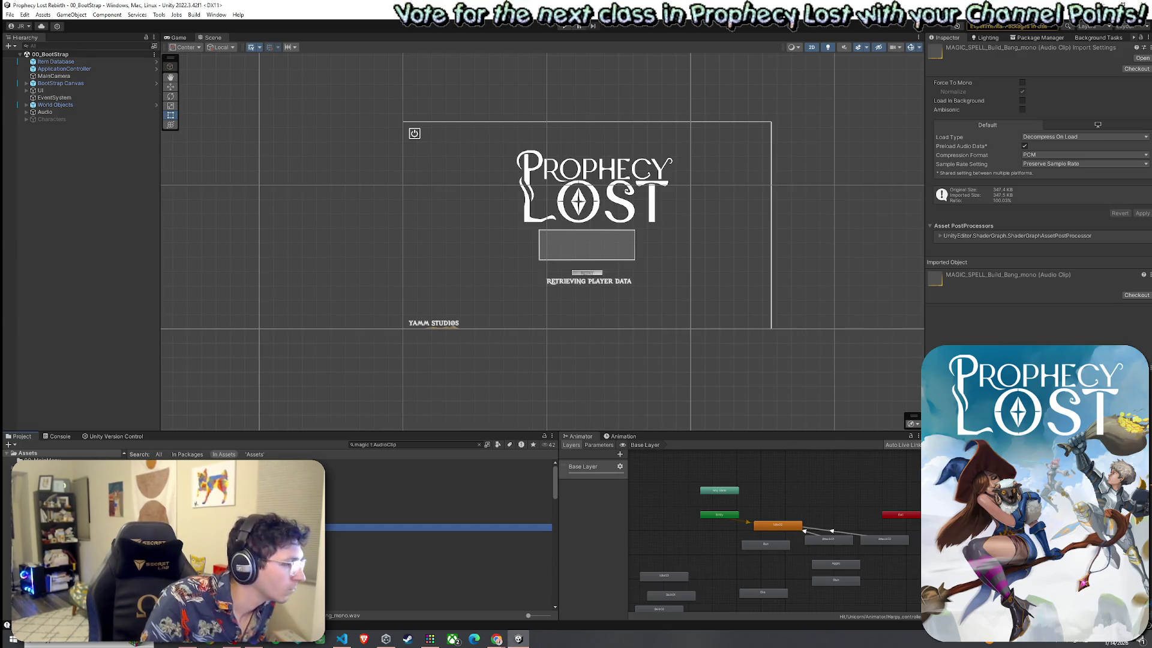
pyautogui.scroll(-2, 438, 534)
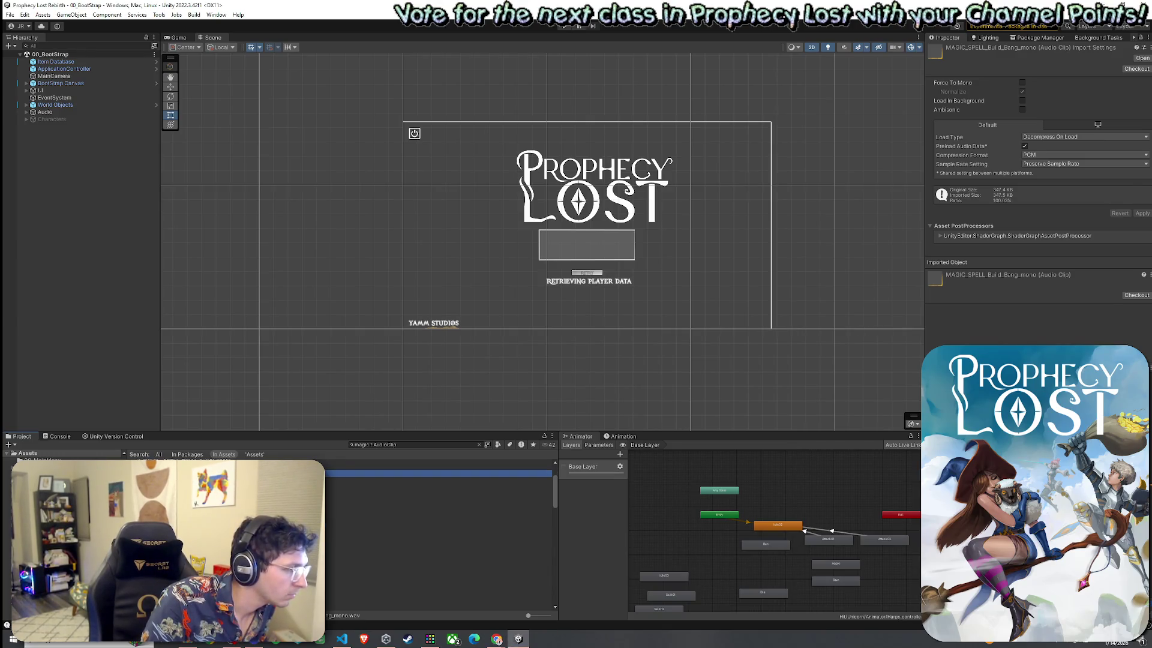
pyautogui.click(438, 492)
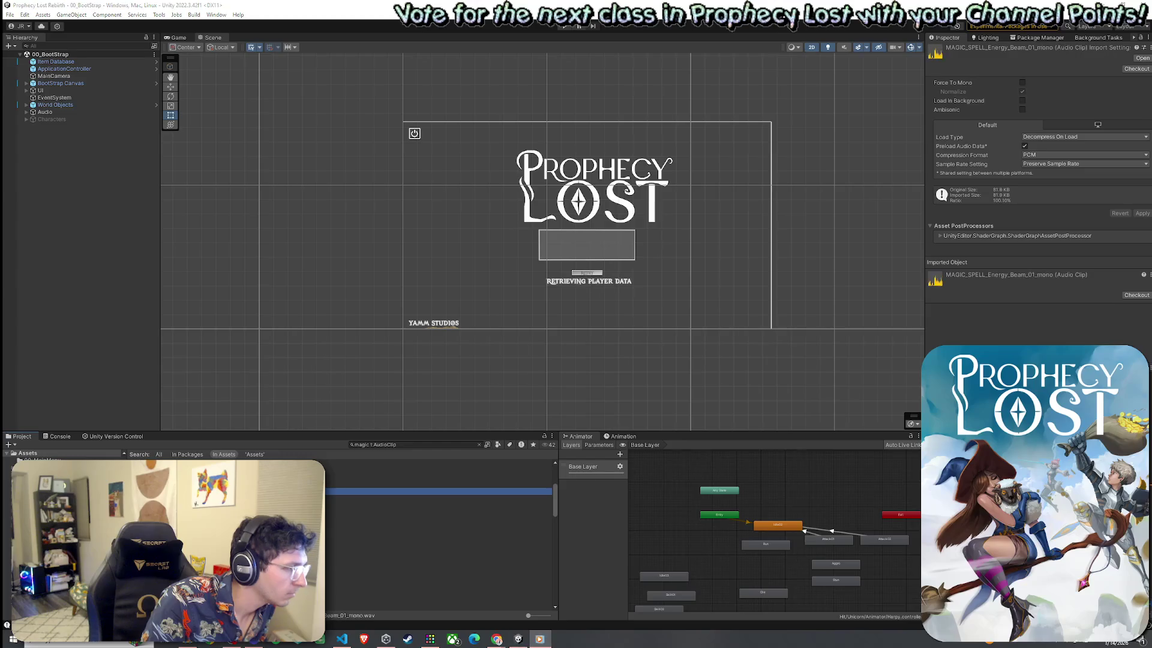
pyautogui.click(438, 498)
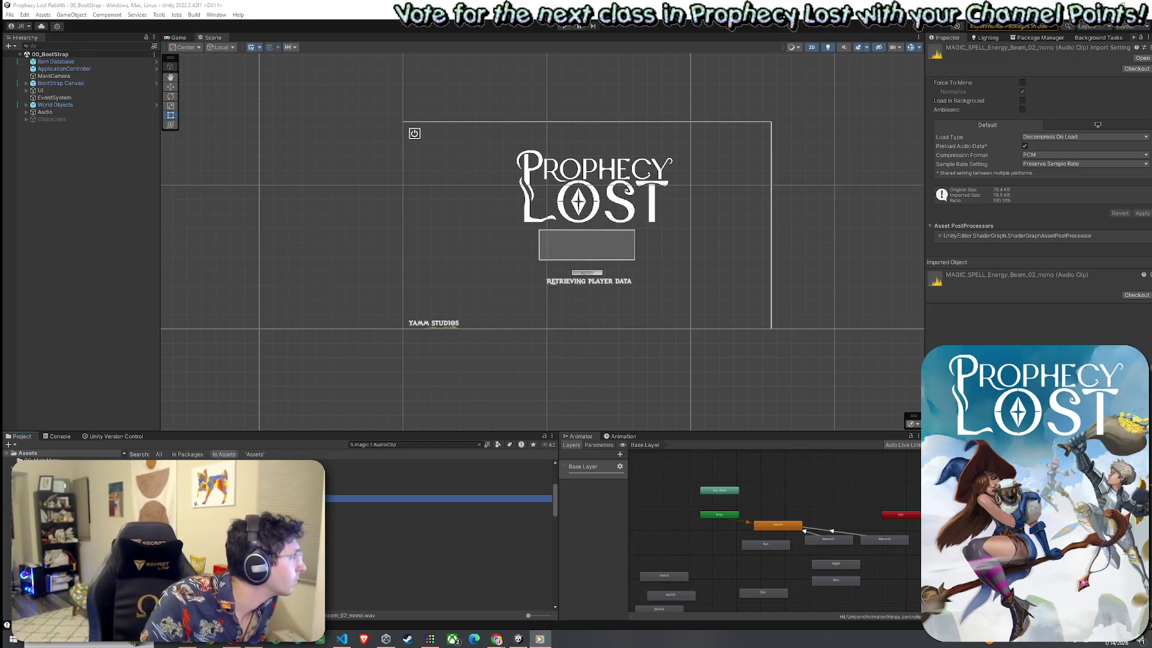
pyautogui.scroll(-3, 438, 534)
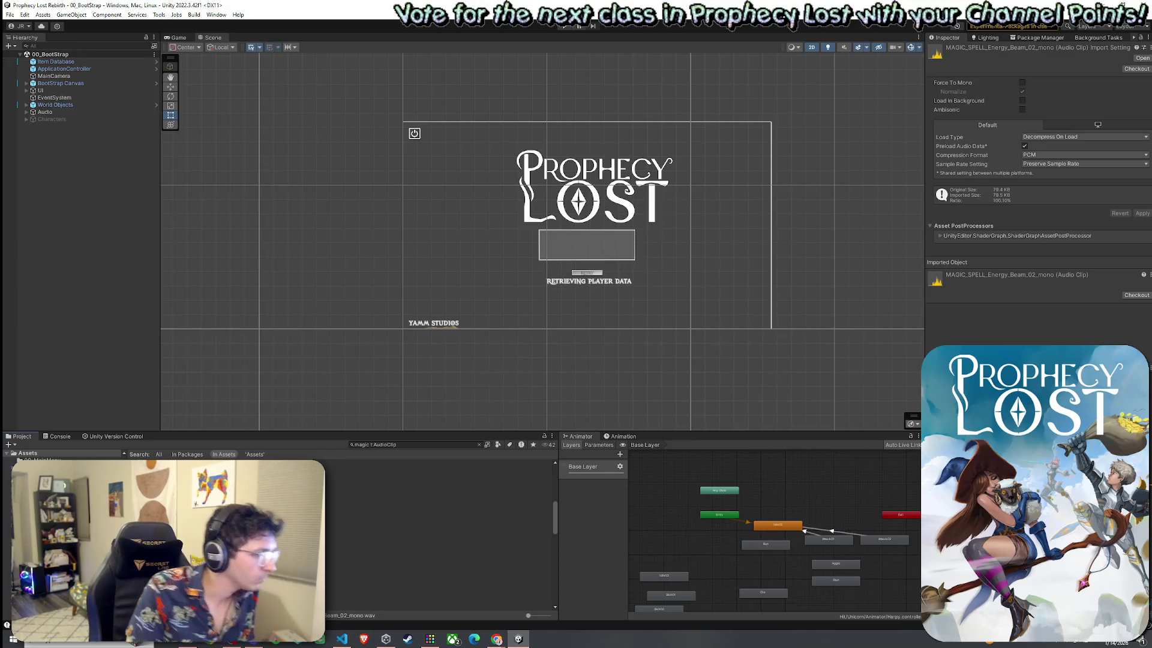
pyautogui.click(438, 534)
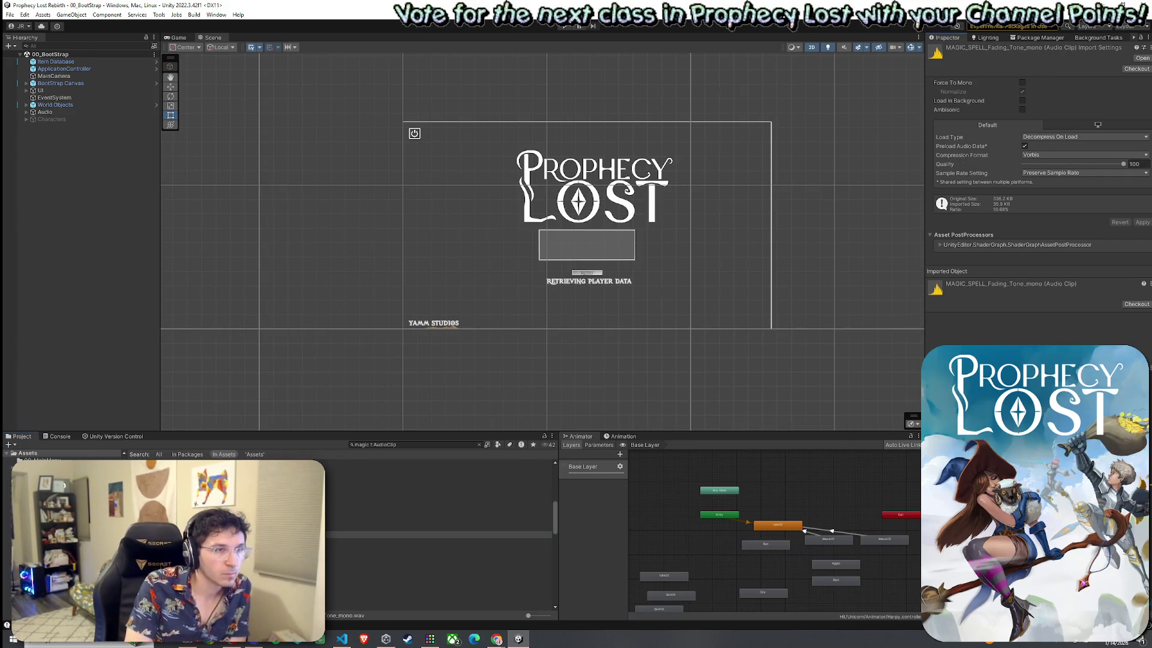
pyautogui.click(438, 541)
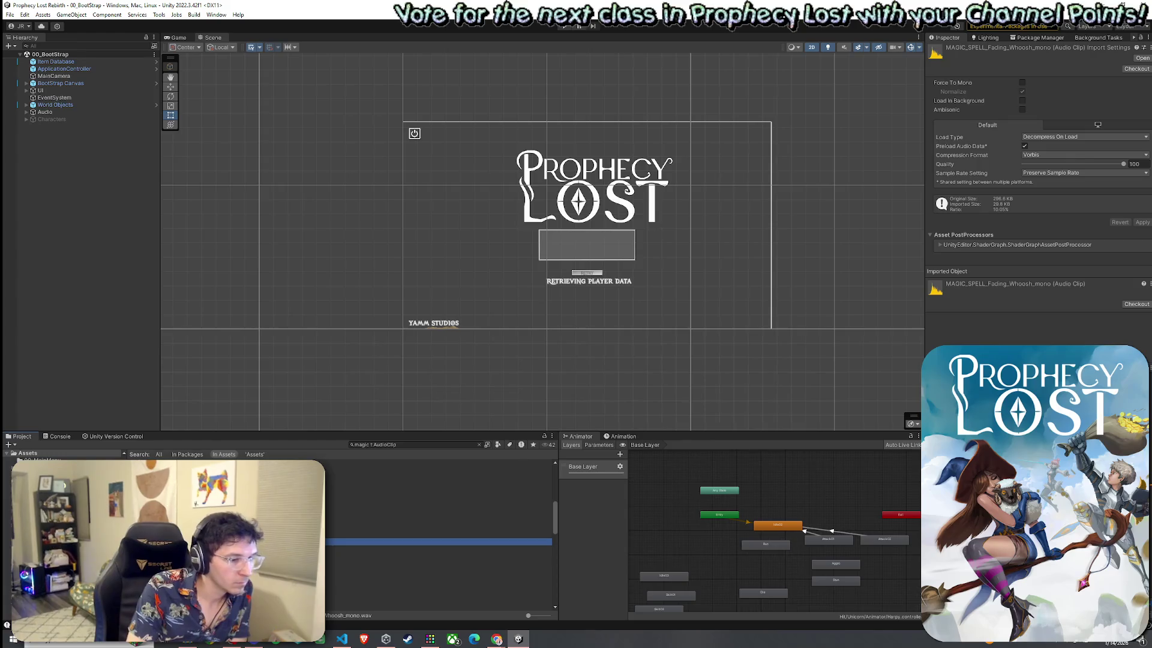
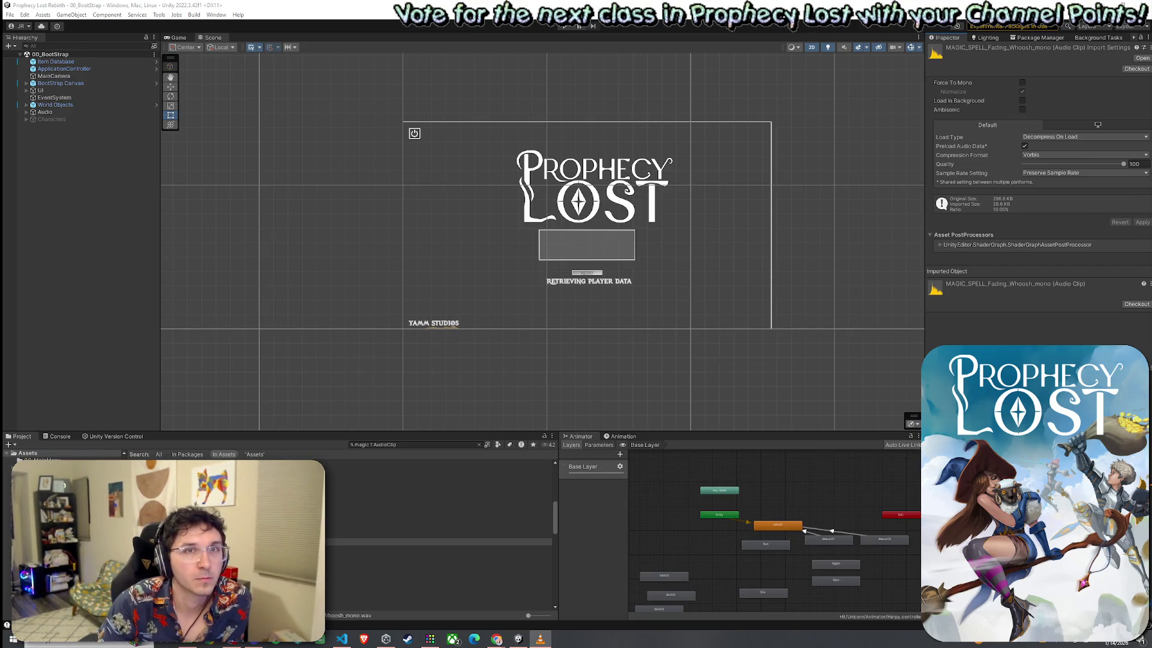
# Switch back to Unity and open the 01_Main Menu scene from the File menu.
pyautogui.hotkey('alt', 'Tab')
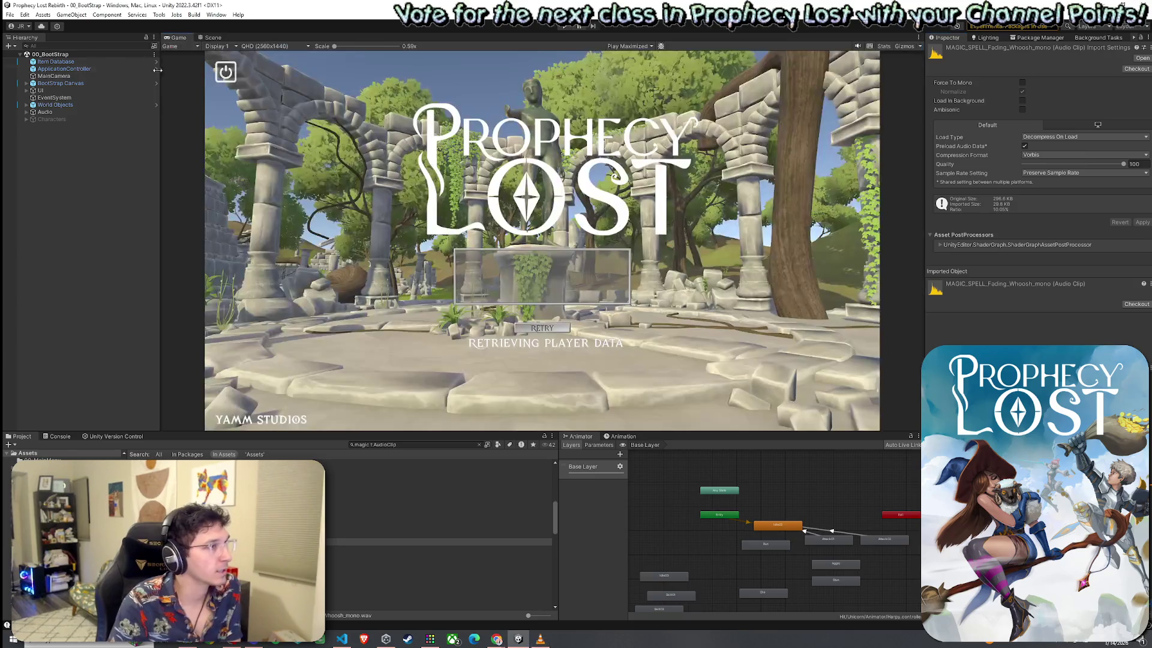
pyautogui.click(10, 14)
pyautogui.click(54, 76)
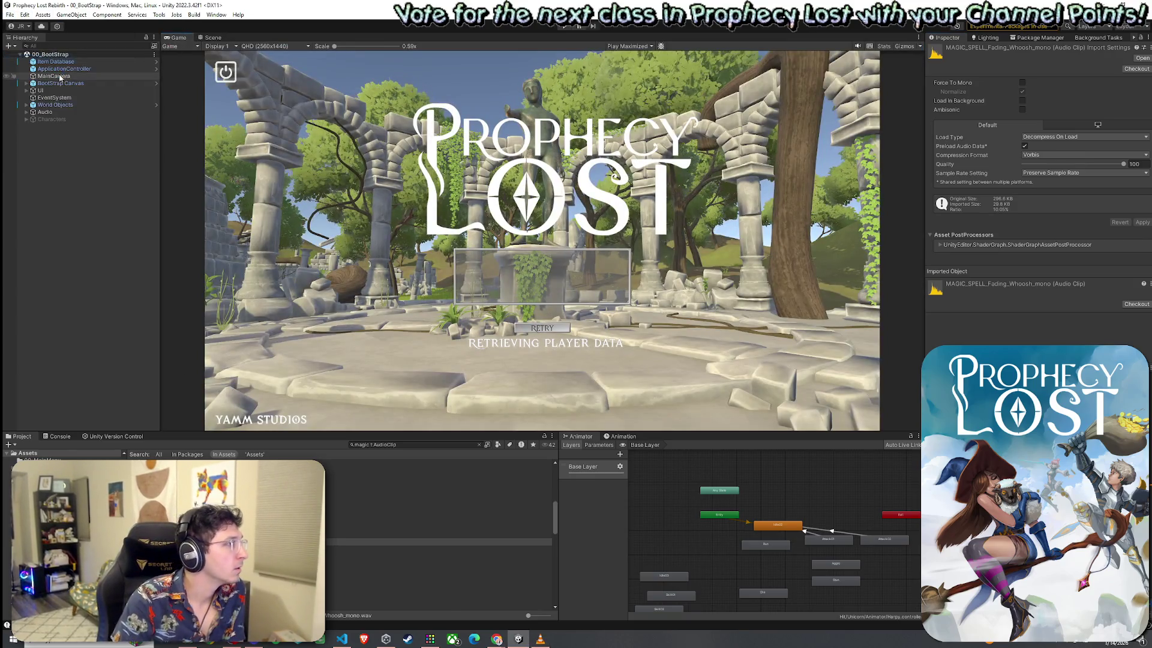
pyautogui.click(59, 120)
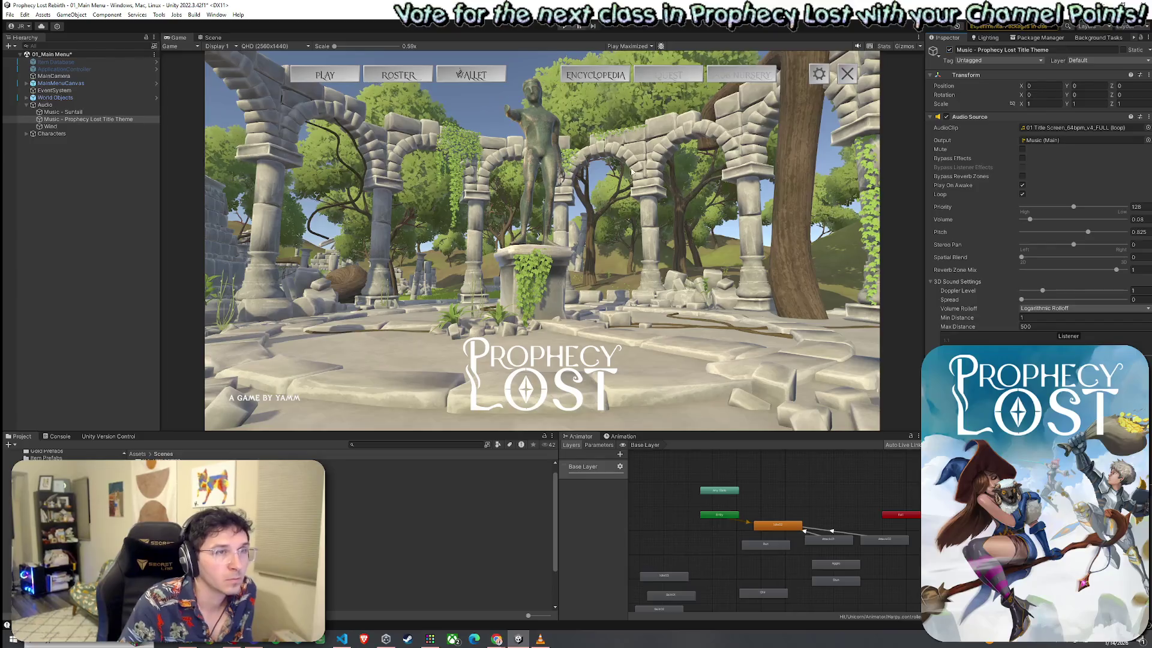
# Deactivate Music - Suntail, save the main menu scene, and play it maximized.
pyautogui.click(104, 112)
pyautogui.hotkey('alt', 'shift', 'a')
pyautogui.click(10, 14)
pyautogui.click(24, 62)
pyautogui.click(177, 14)
pyautogui.click(564, 26)
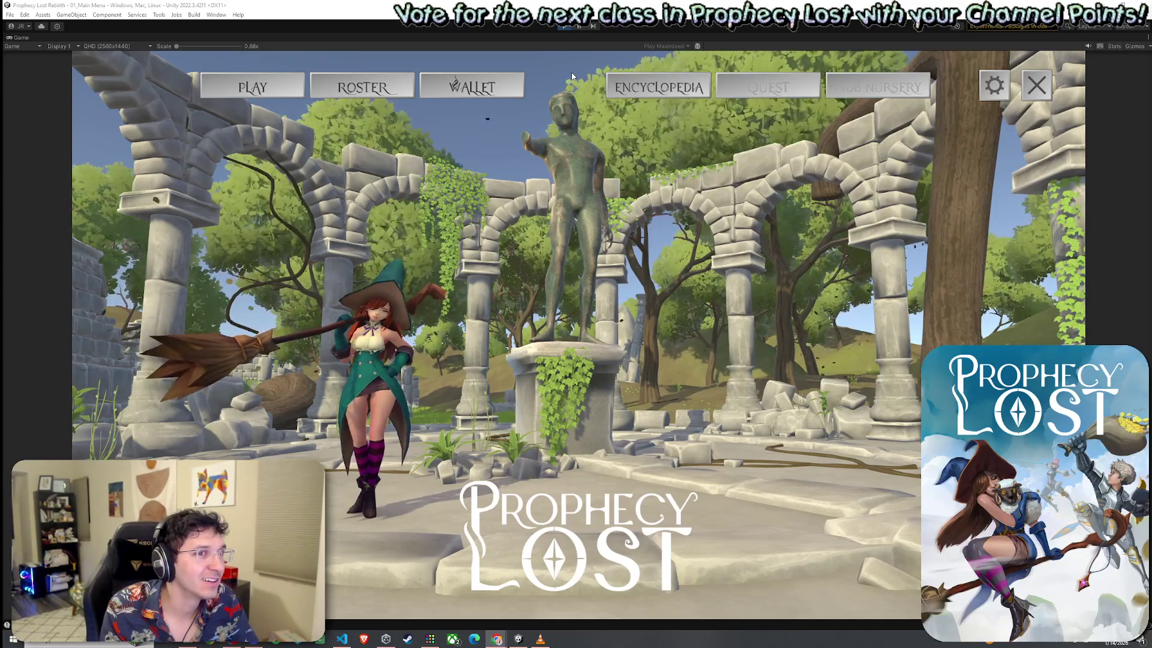
# End the main menu play session to get back to the editor.
pyautogui.click(560, 28)
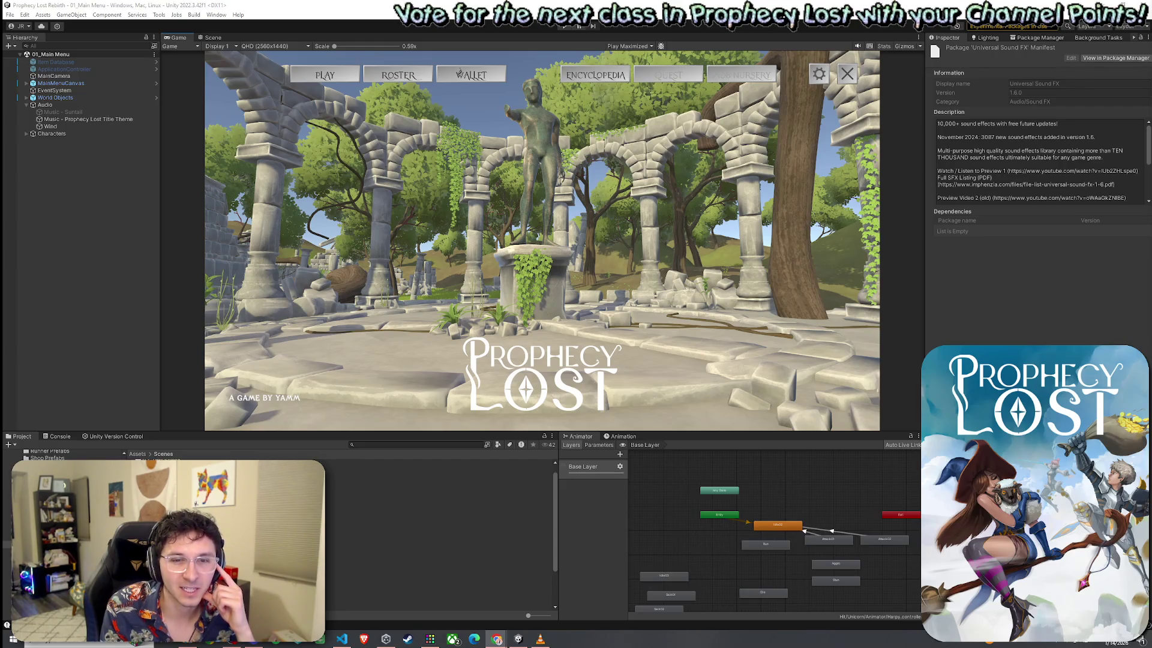
# Play the 01_Main Menu scene again in the maximized Game view.
pyautogui.click(642, 264)
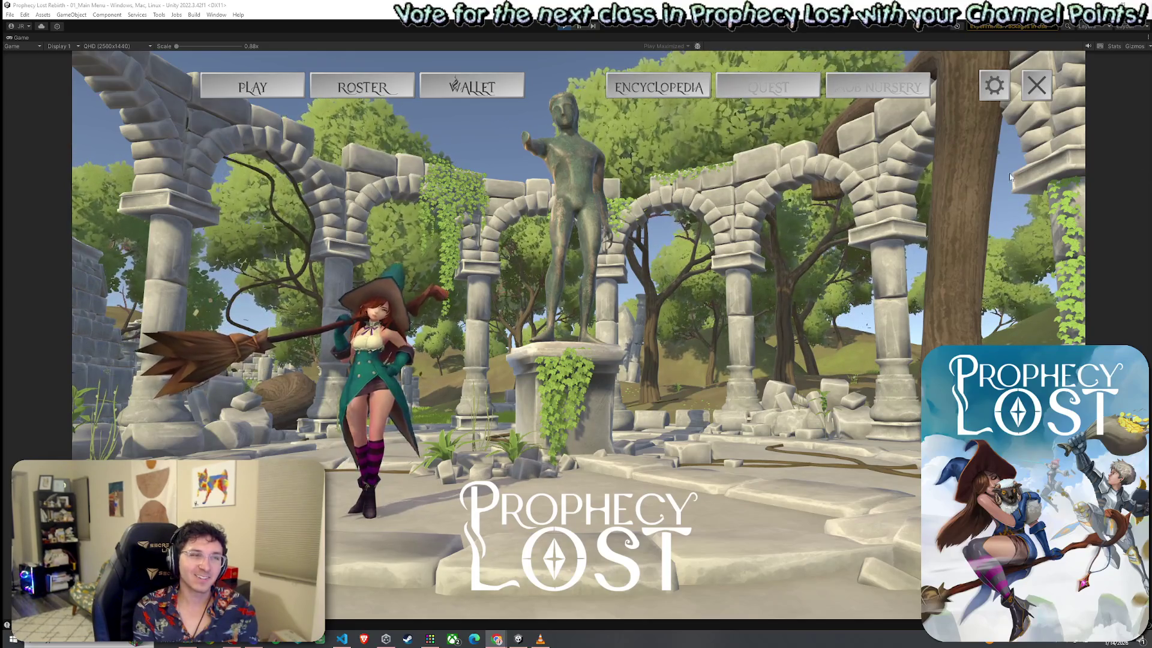
# Exit Play mode and wait on the 'Hold on' busy notice.
pyautogui.click(564, 27)
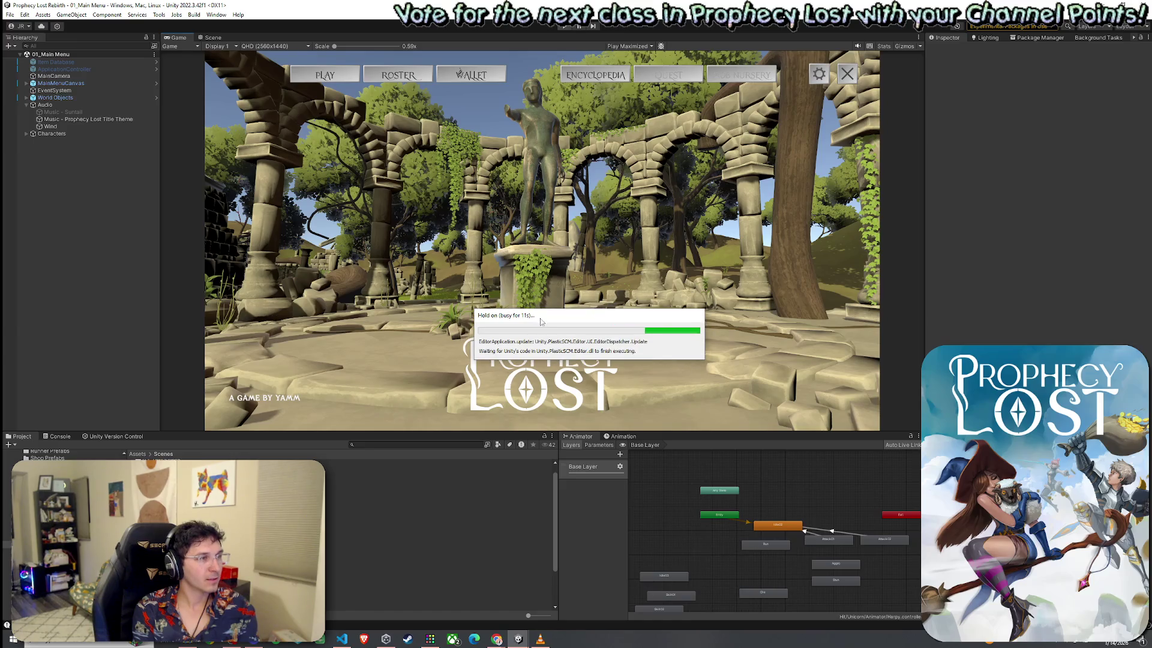
# Move the busy dialog aside and show the Unity Version Control Pending Changes list.
pyautogui.moveTo(524, 305); pyautogui.dragTo(489, 300)
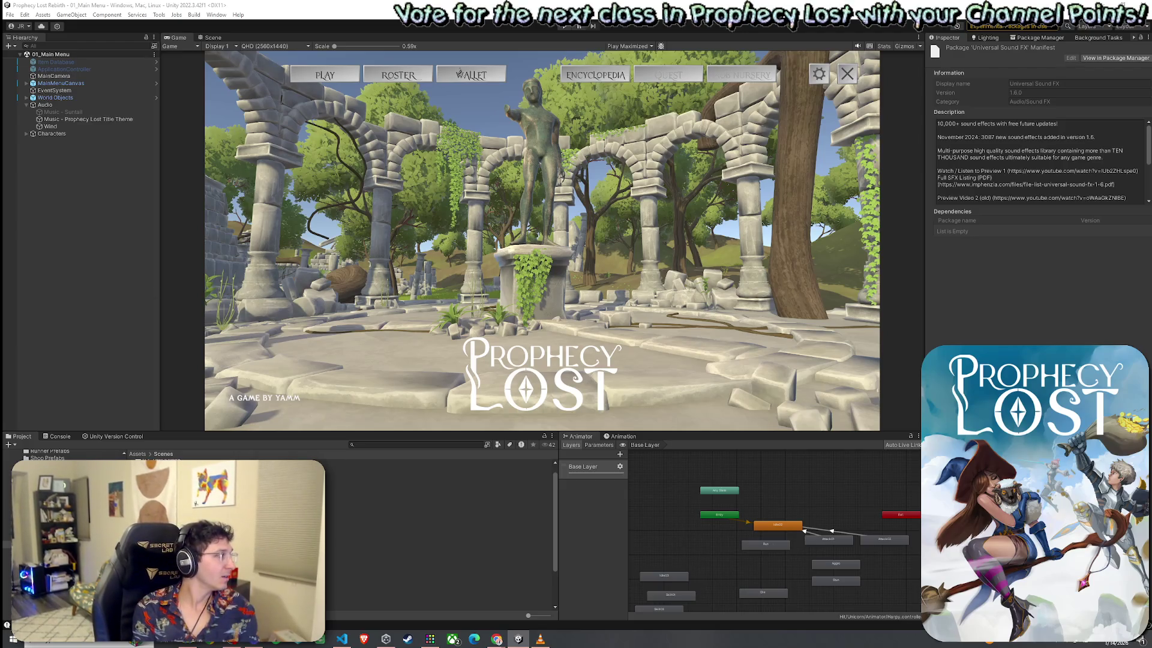
pyautogui.click(116, 436)
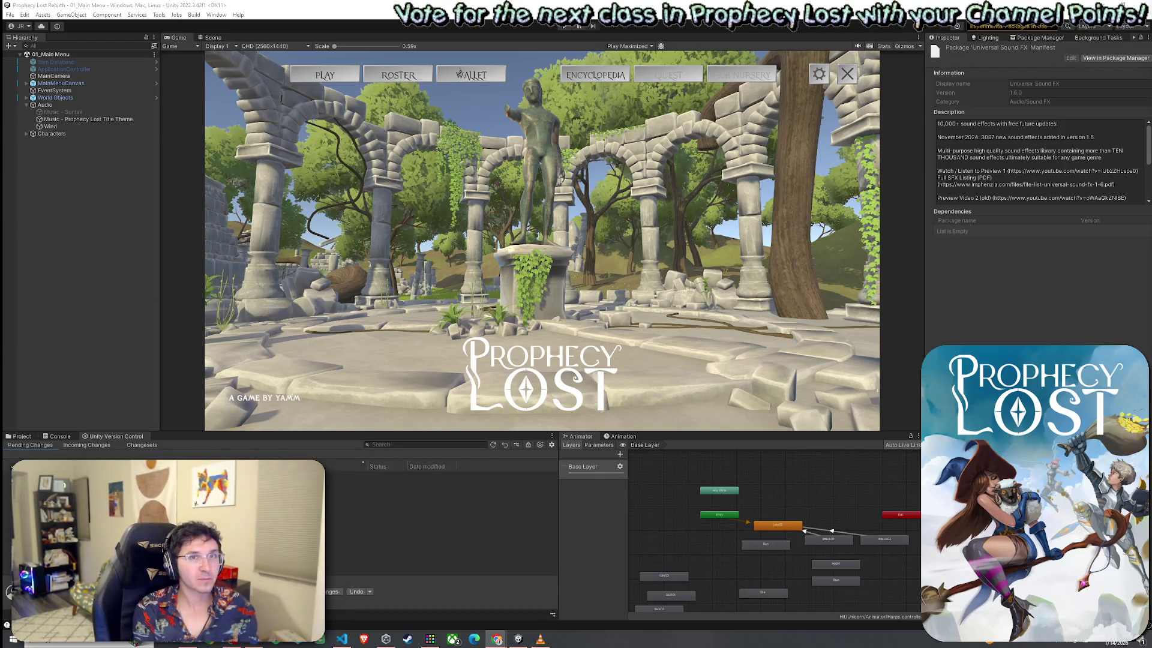
# Return focus to the editor and bring up the File menu.
pyautogui.click(735, 204)
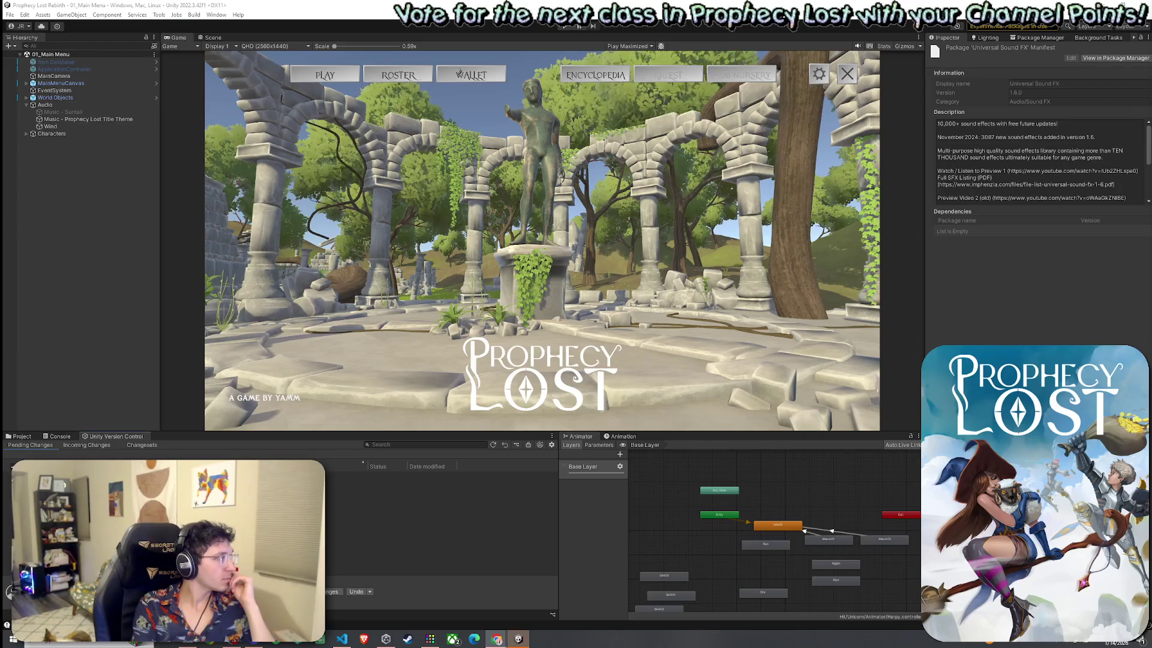
pyautogui.click(10, 14)
# Activate Music - Suntail, deactivate Music - Prophecy Lost Title Theme, and save the scene.
pyautogui.click(59, 96)
pyautogui.click(66, 112)
pyautogui.hotkey('alt', 'shift', 'a')
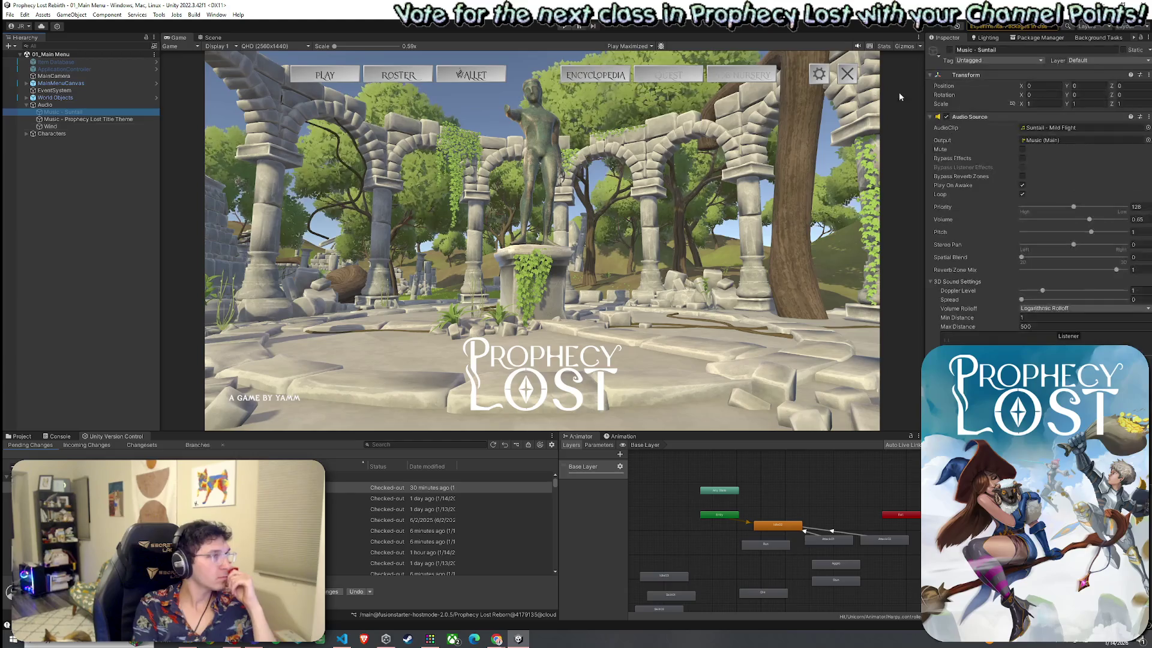
pyautogui.press('Down')
pyautogui.hotkey('alt', 'shift', 'a')
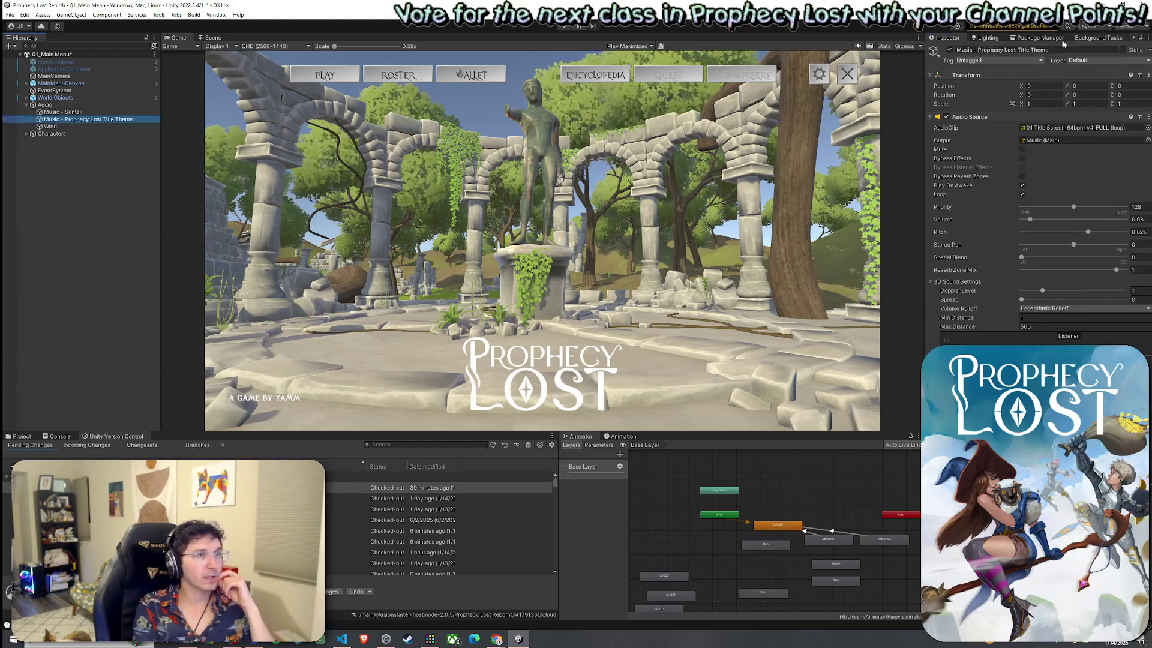
pyautogui.click(10, 15)
pyautogui.click(24, 57)
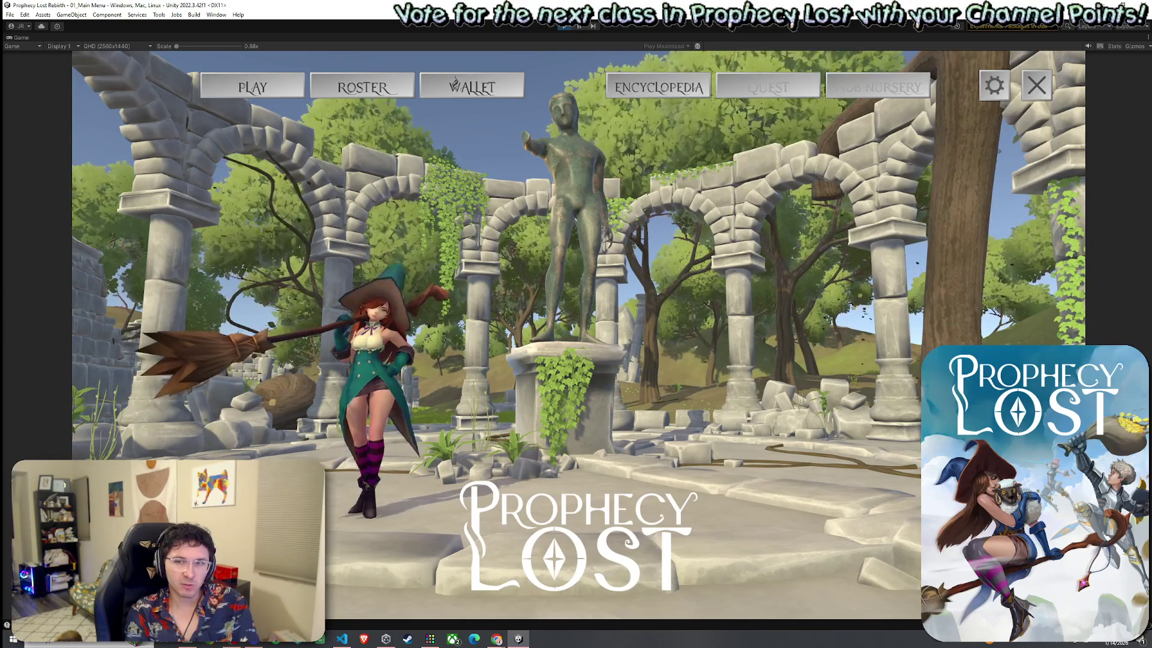
# Stop playing the main menu scene with Ctrl+P.
pyautogui.hotkey('ctrl', 'p')
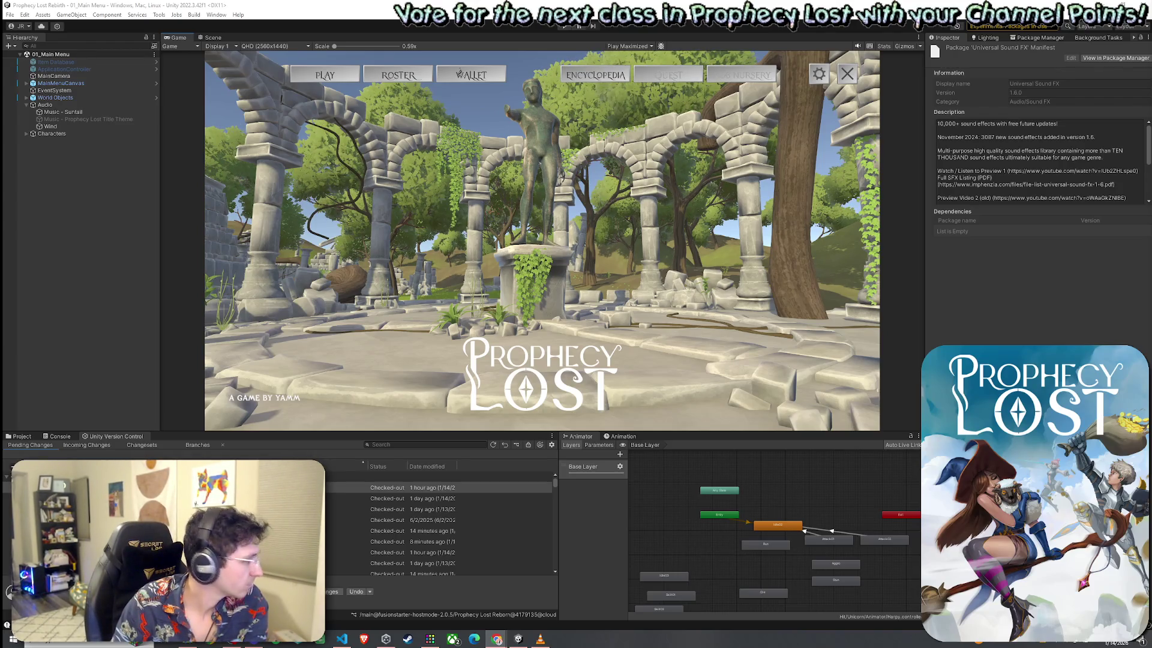
# Switch back to Unity and show the File menu commands.
pyautogui.hotkey('alt', 'Tab')
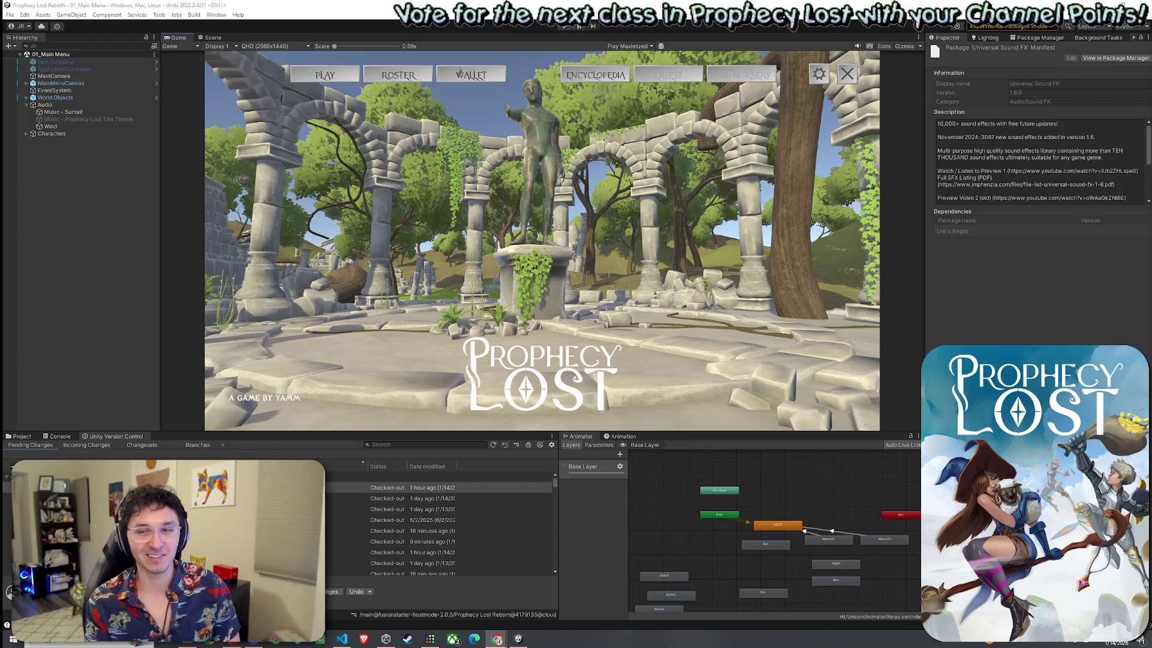
pyautogui.click(10, 15)
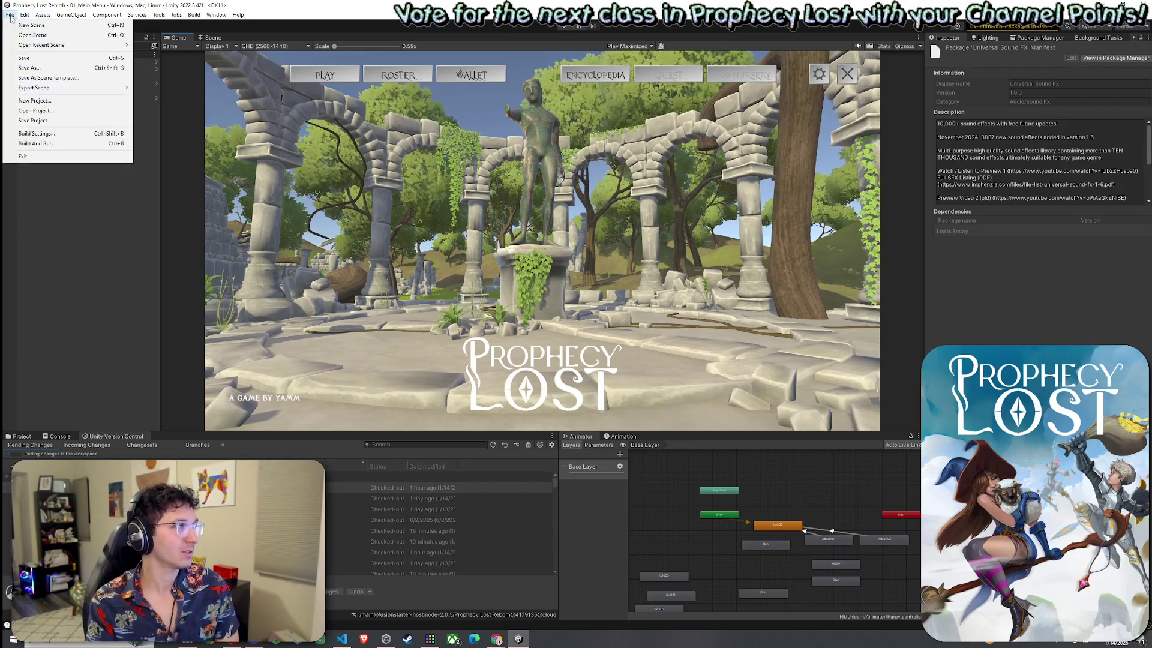
# Save the 01_Main Menu scene and bring up the project's Assets > Scenes folder.
pyautogui.click(24, 58)
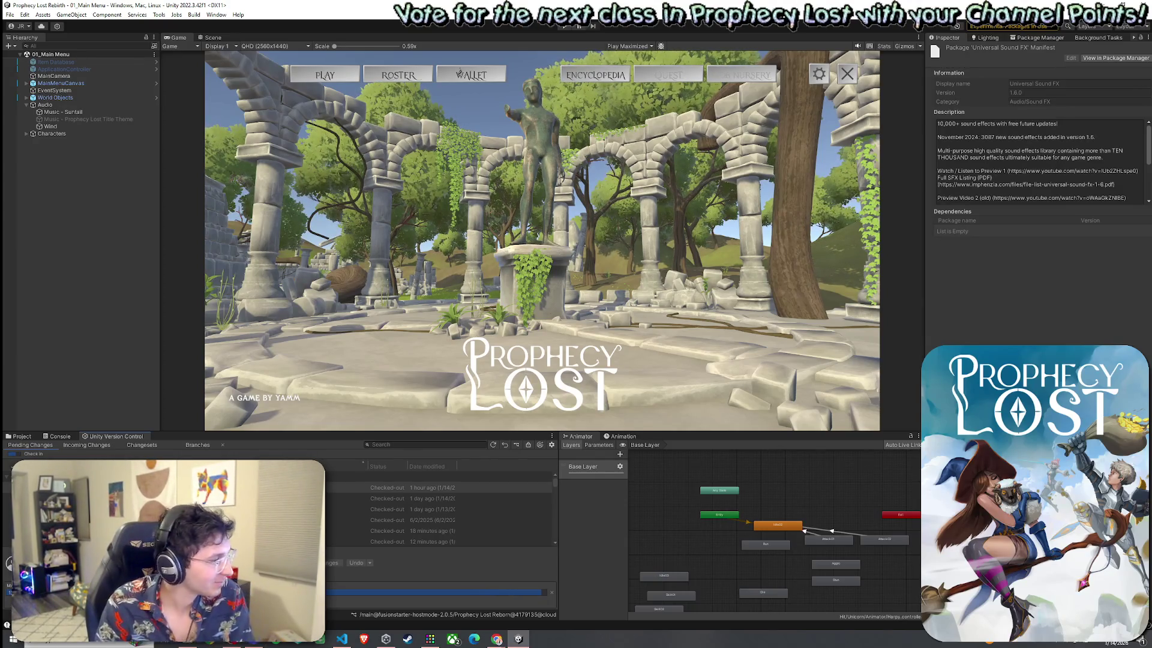
pyautogui.click(23, 437)
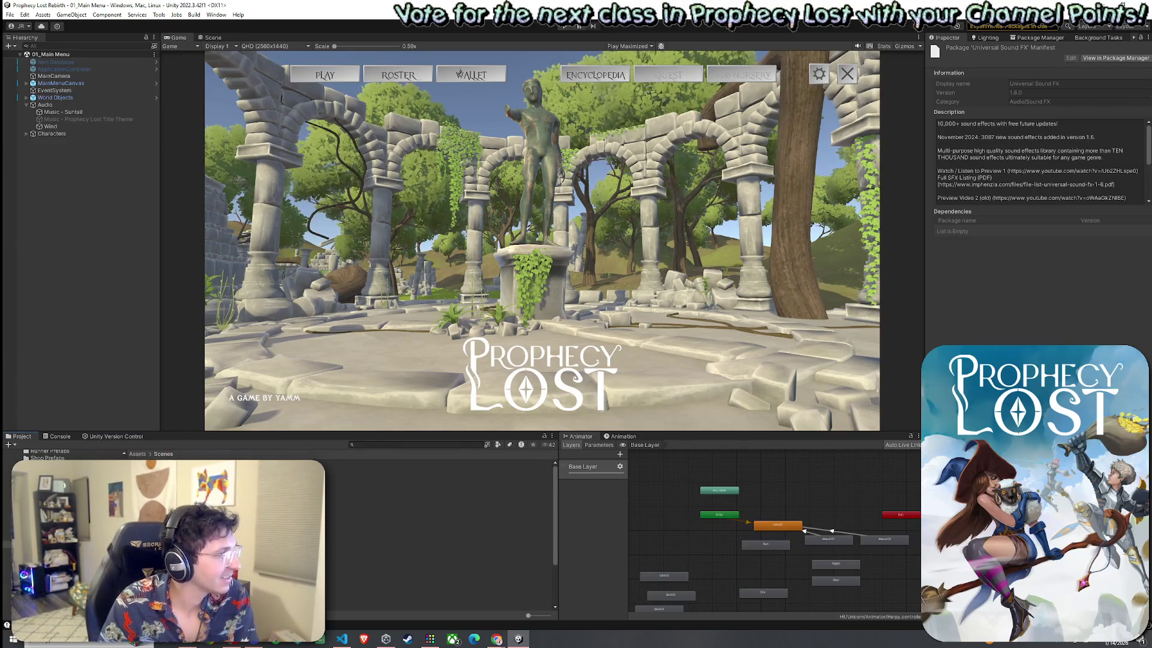
# Scroll the Assets list and open the ScriptableObjects > Equip Items folder.
pyautogui.click(9, 15)
pyautogui.press('Escape')
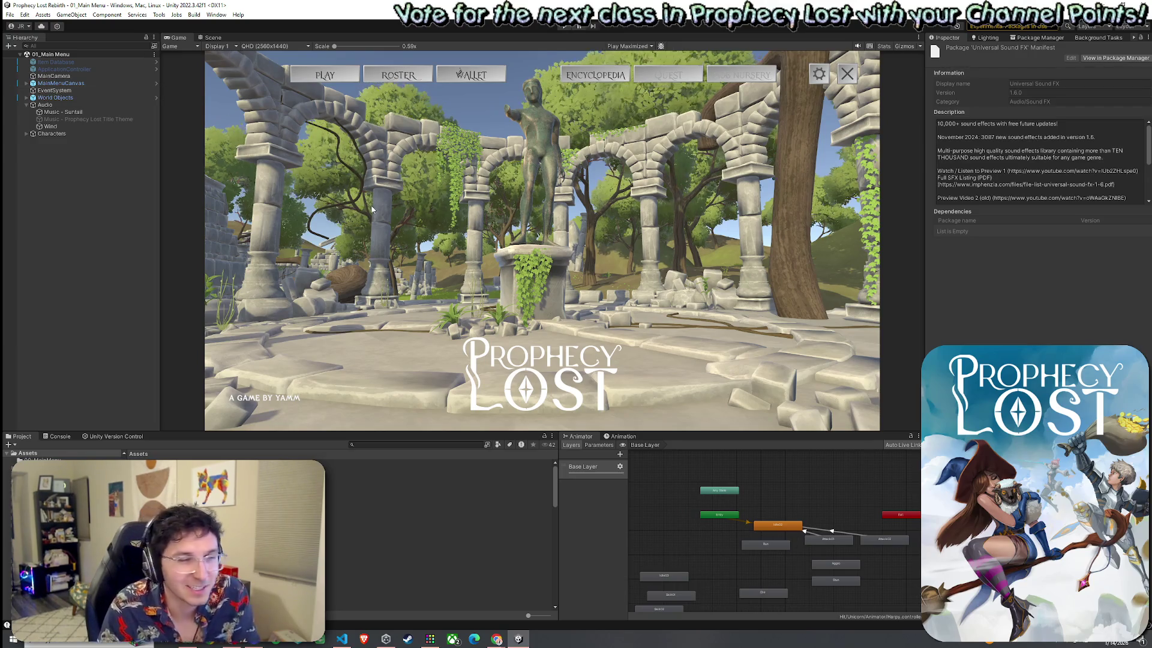
pyautogui.hotkey('alt', 'f')
pyautogui.press('Escape')
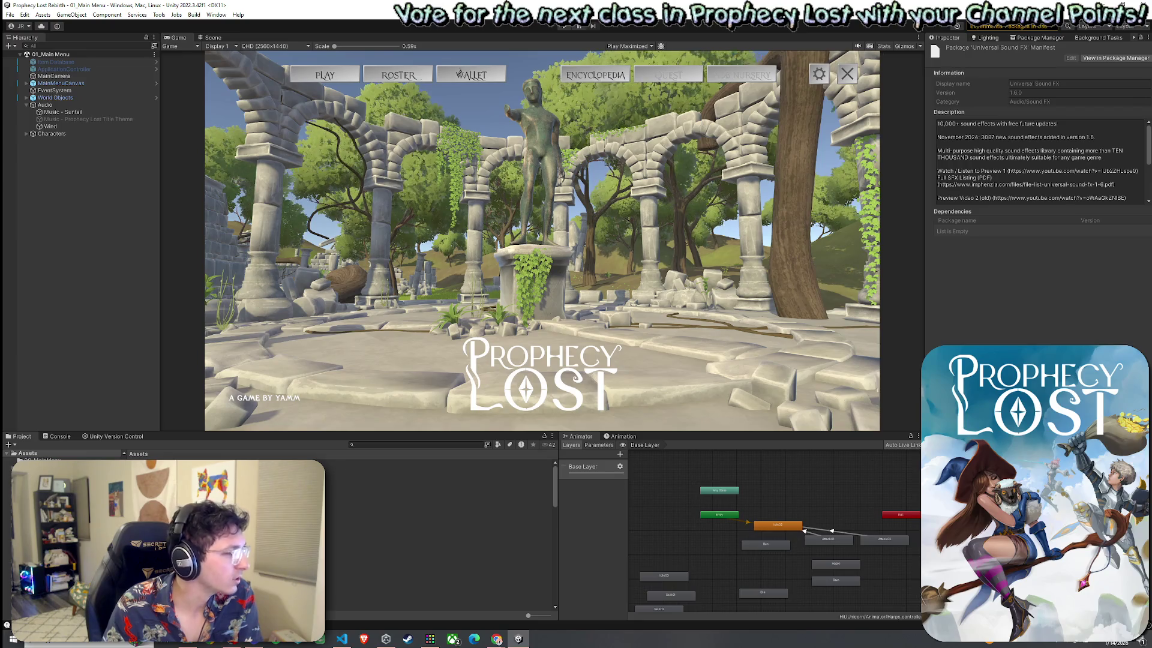
pyautogui.scroll(-3, 438, 534)
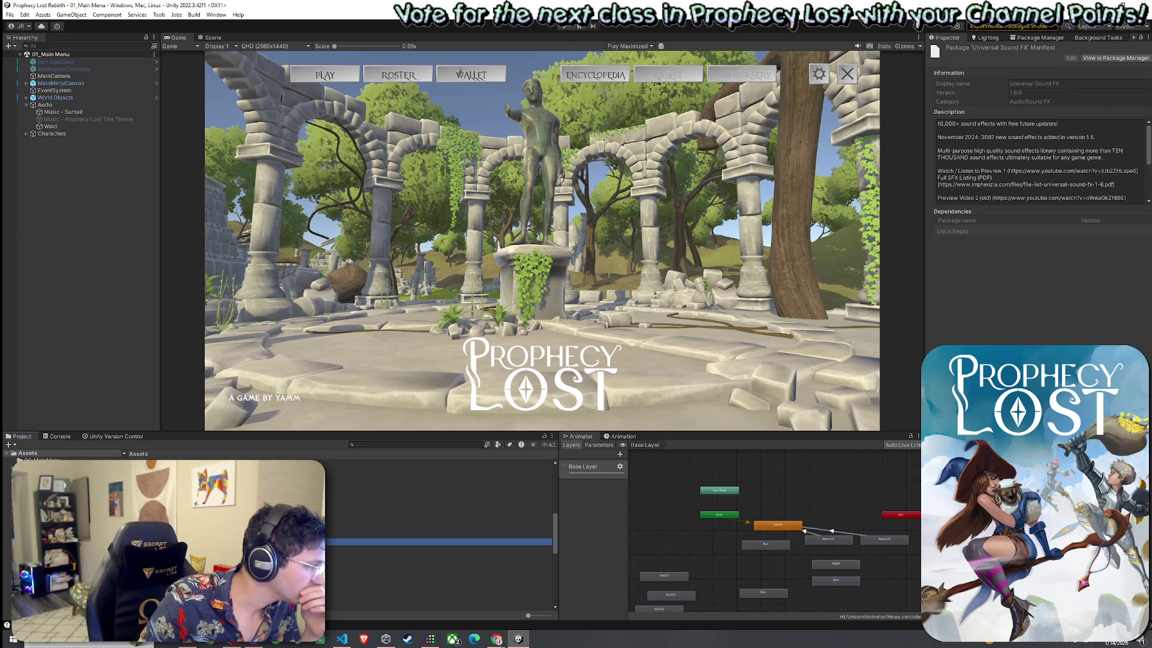
pyautogui.doubleClick(431, 544)
pyautogui.doubleClick(240, 474)
# Inspect the Broom equip item's settings, including damage 15 and vendor value 25.
pyautogui.click(240, 470)
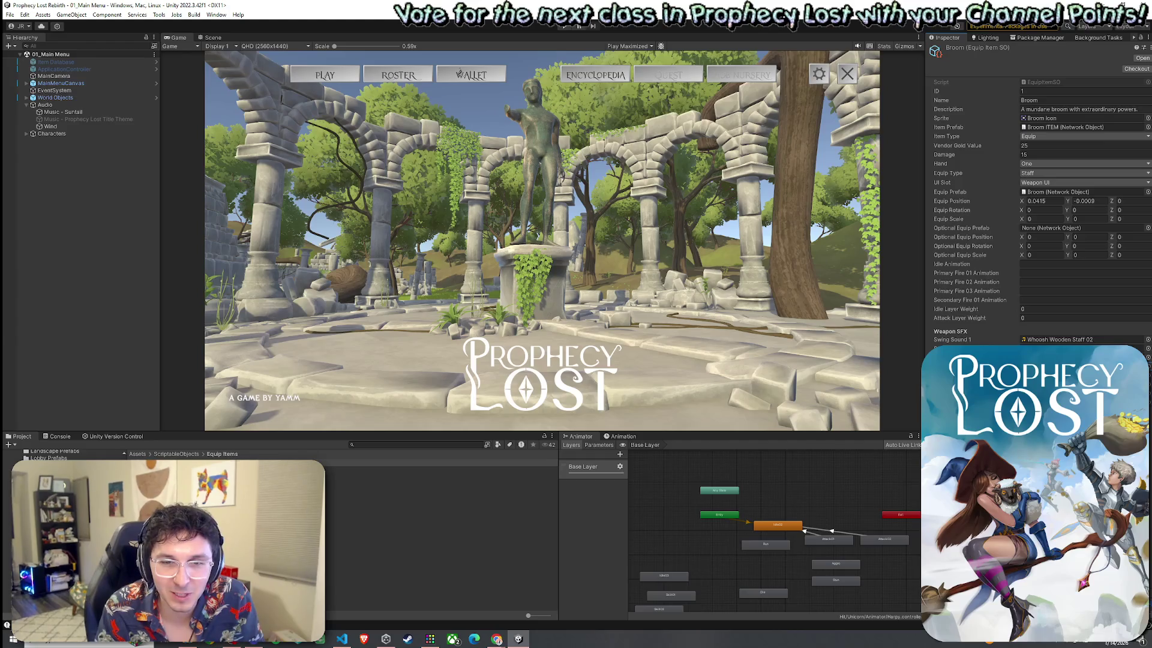
pyautogui.hotkey('alt', 'Tab')
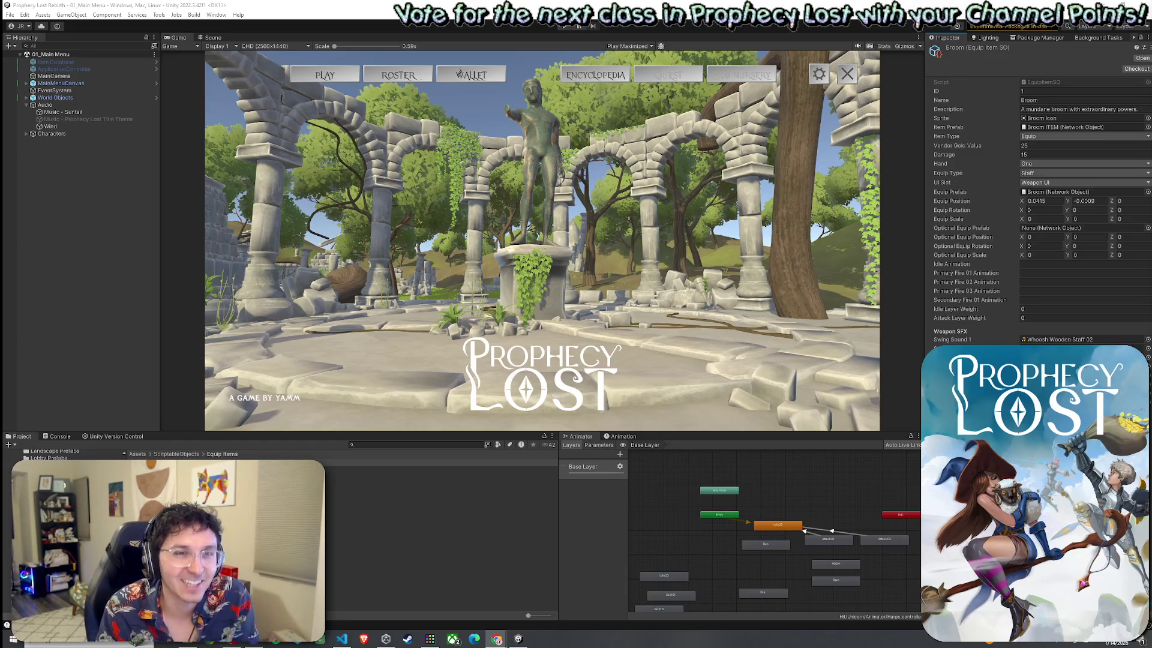
pyautogui.click(10, 15)
pyautogui.press('Escape')
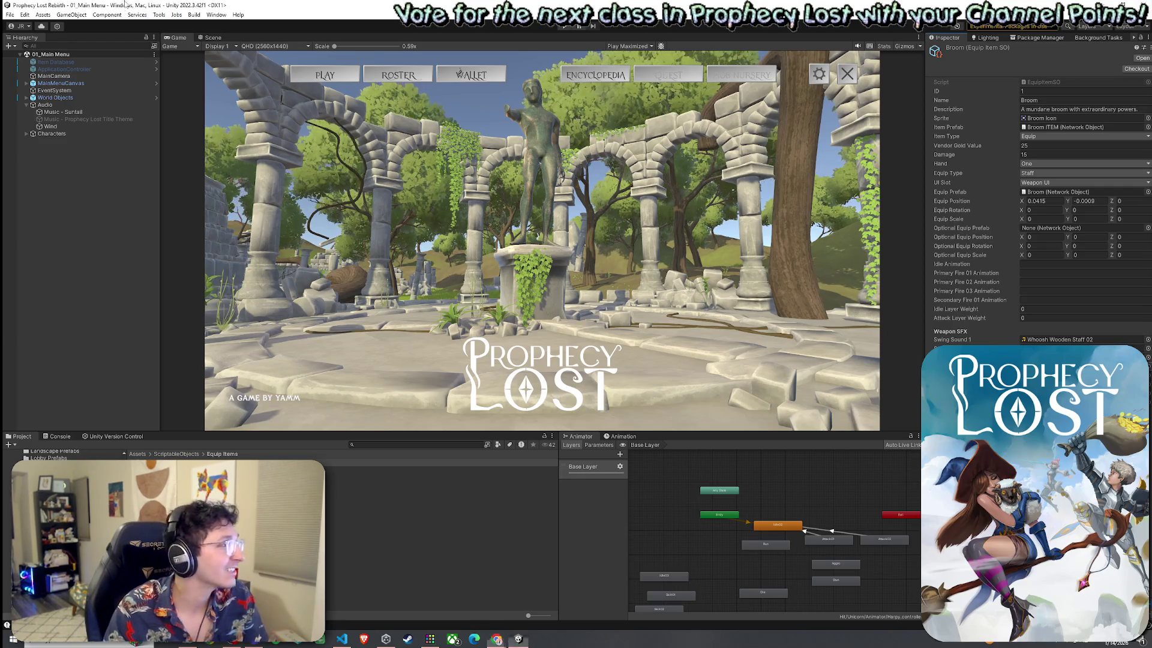
pyautogui.click(9, 16)
pyautogui.press('Escape')
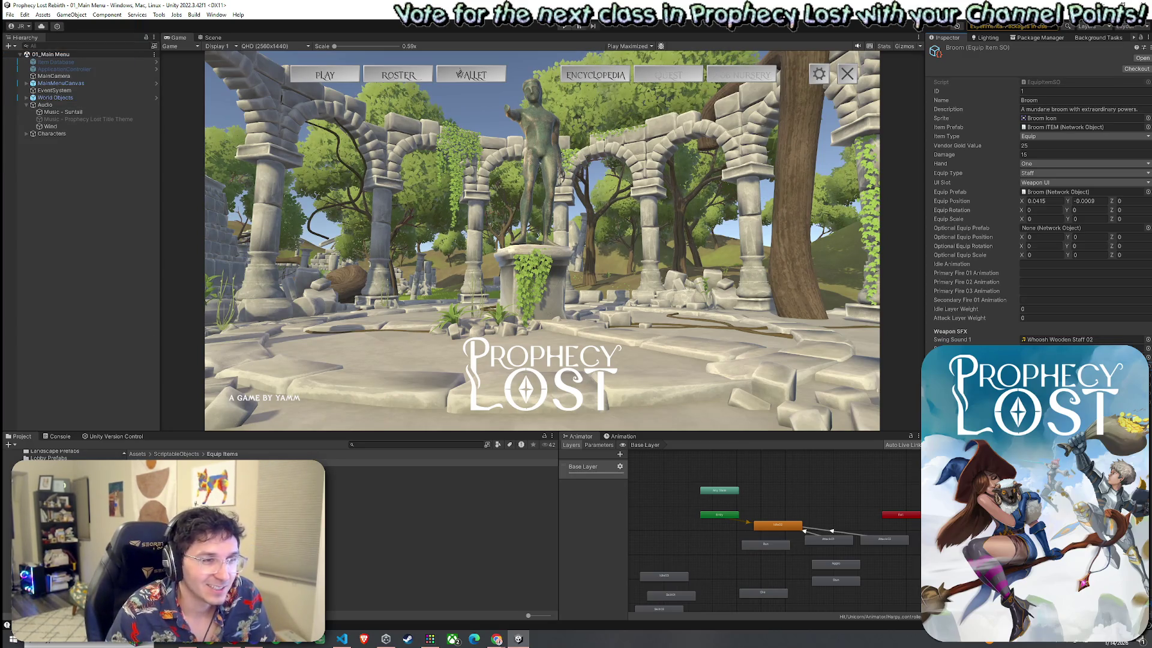
# Compare the Sword And Shield item with the Broom, then reselect the Broom.
pyautogui.click(90, 469)
pyautogui.click(90, 461)
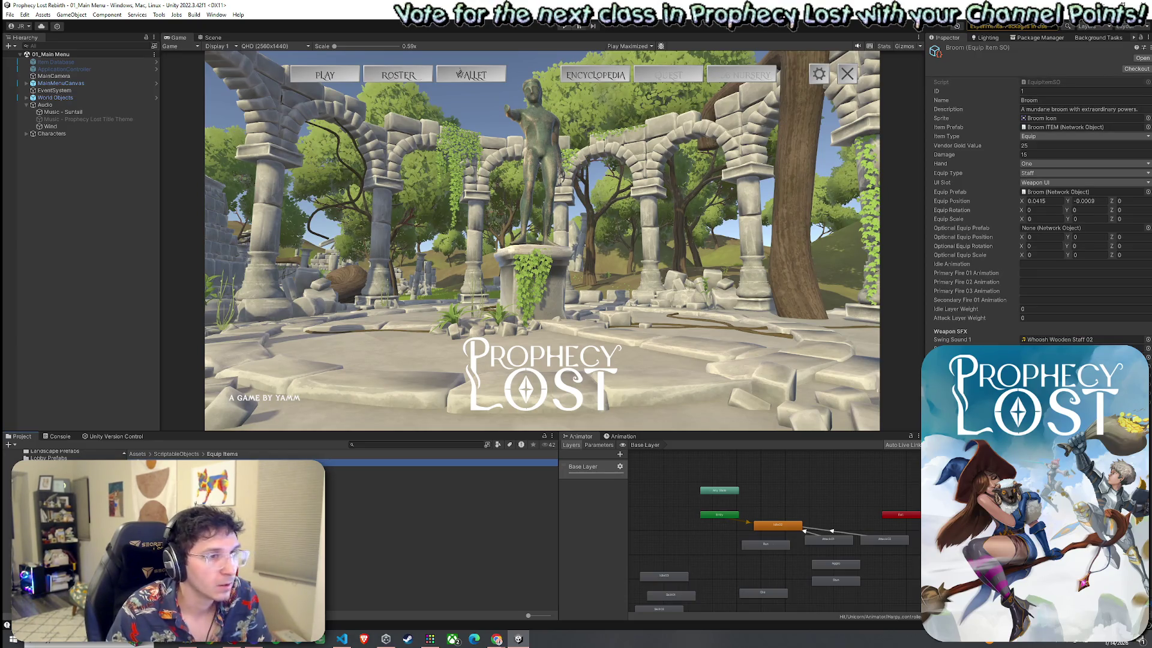
pyautogui.click(24, 15)
pyautogui.press('Escape')
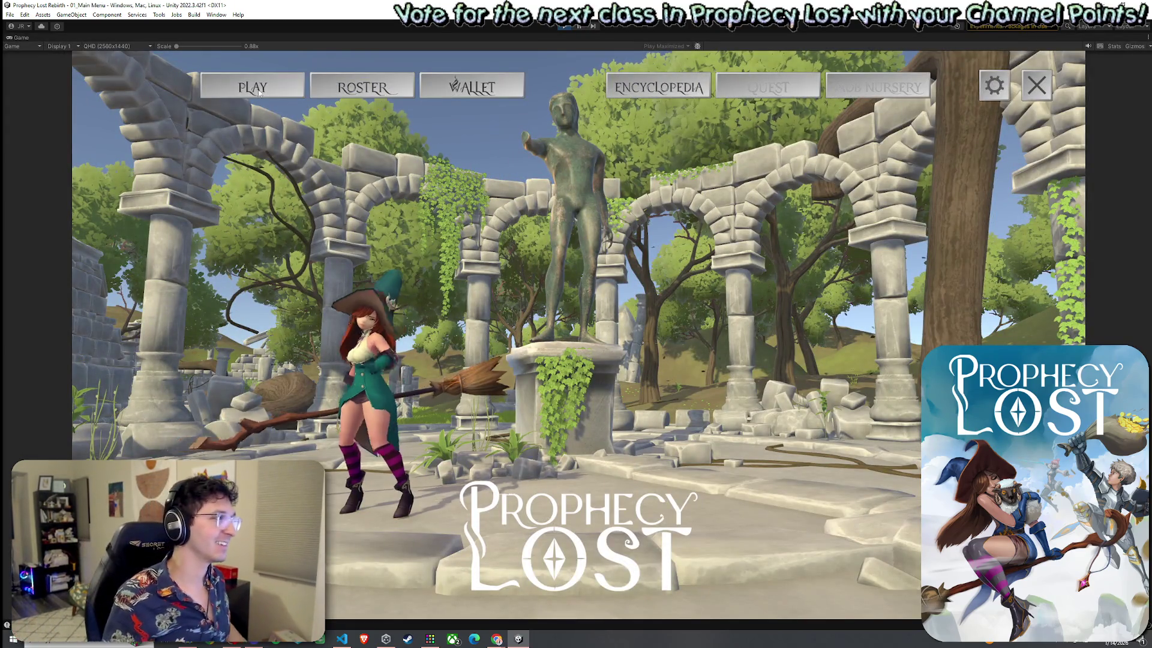
# Start a match, walk the witch forward, check the inventory, and attack the winged creature.
pyautogui.click(600, 363)
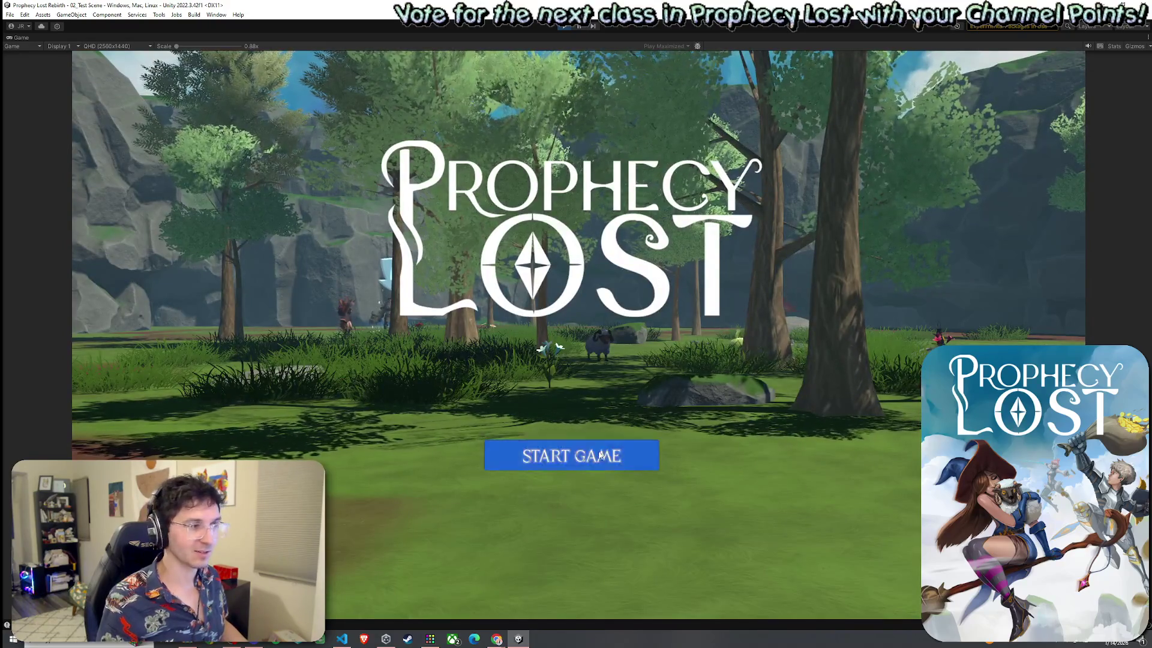
pyautogui.click(630, 457)
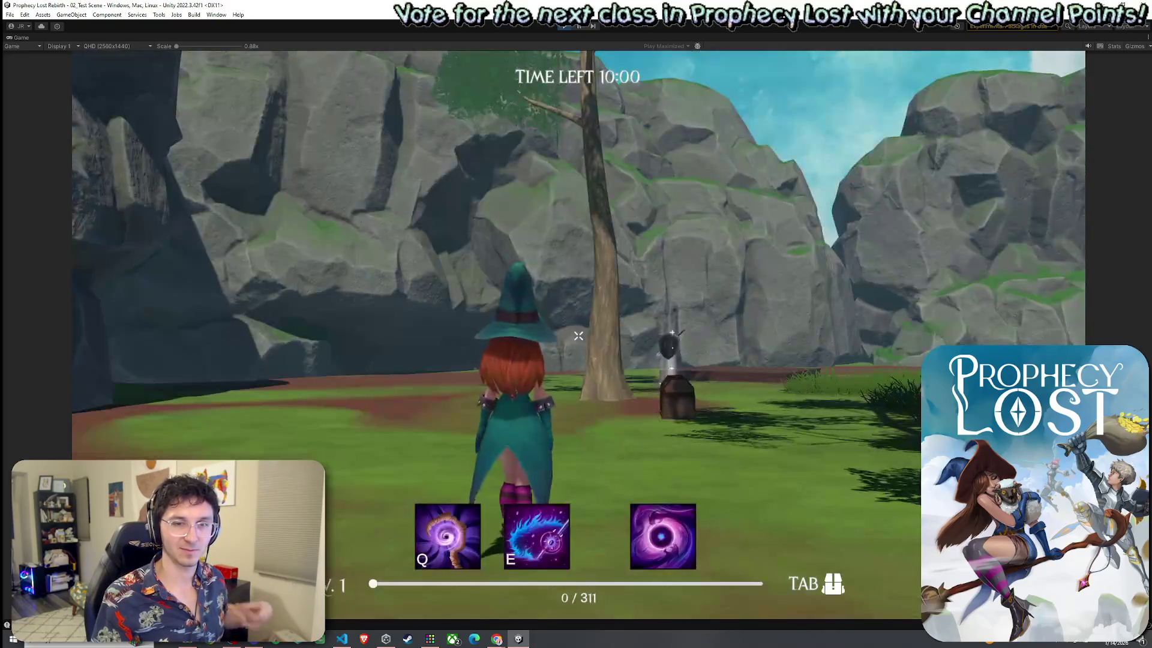
pyautogui.press('w')
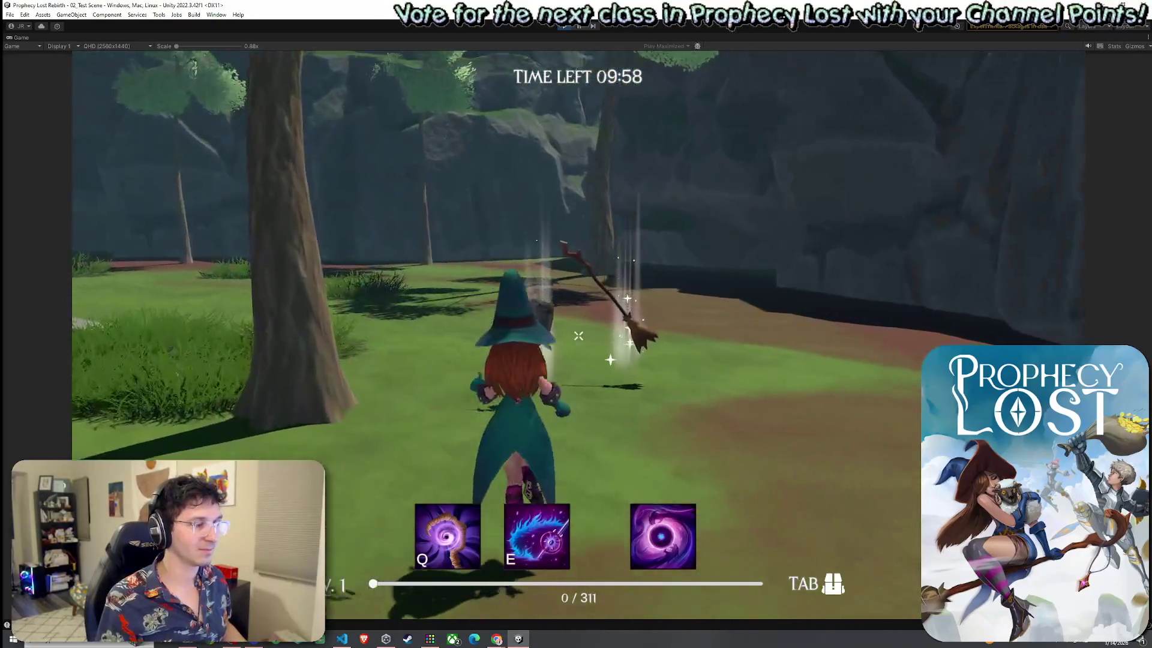
pyautogui.press('Tab')
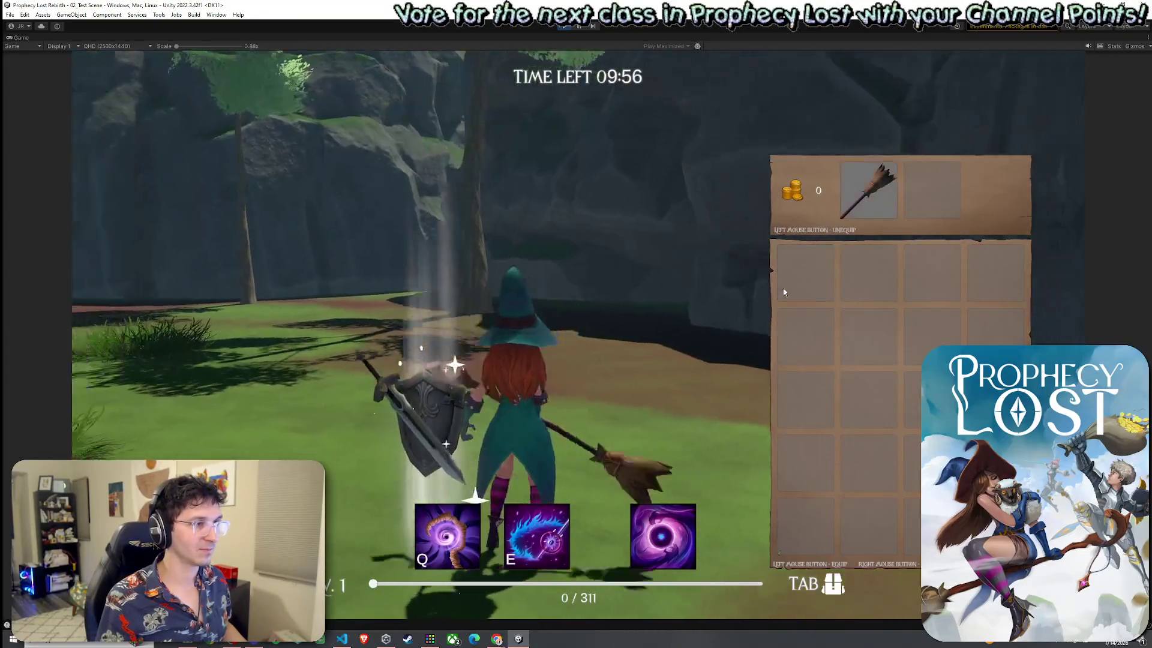
pyautogui.press('Tab')
pyautogui.press('w')
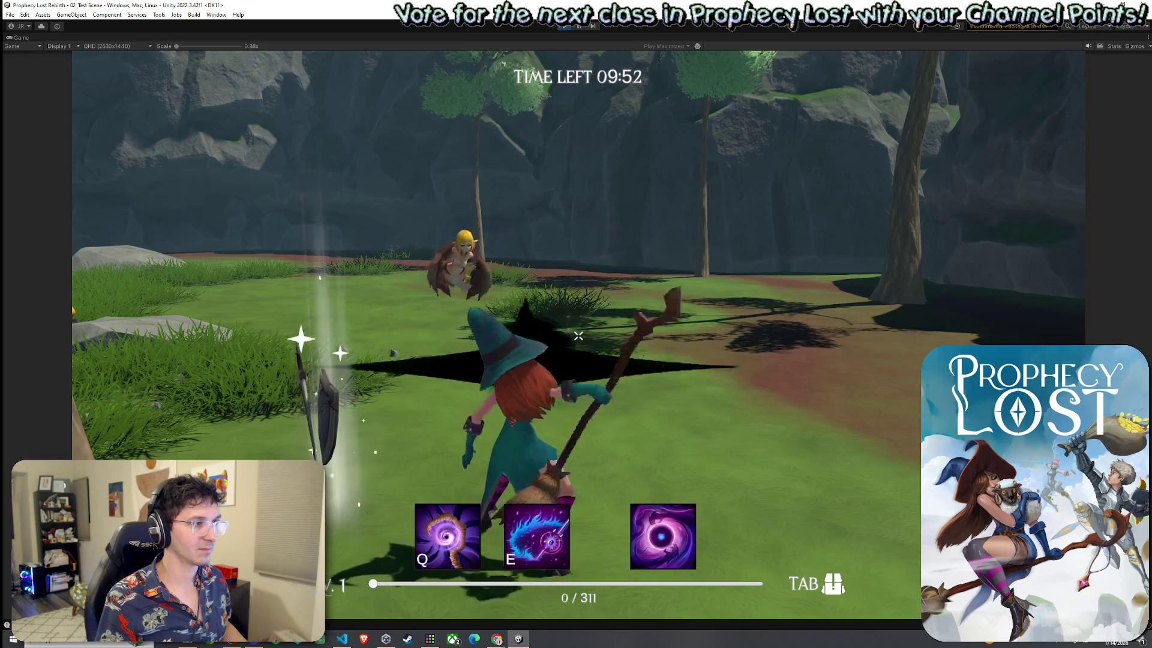
pyautogui.click(579, 335)
# Run the witch past the chest and fight an enemy with broom swings and a dash.
pyautogui.press('w')
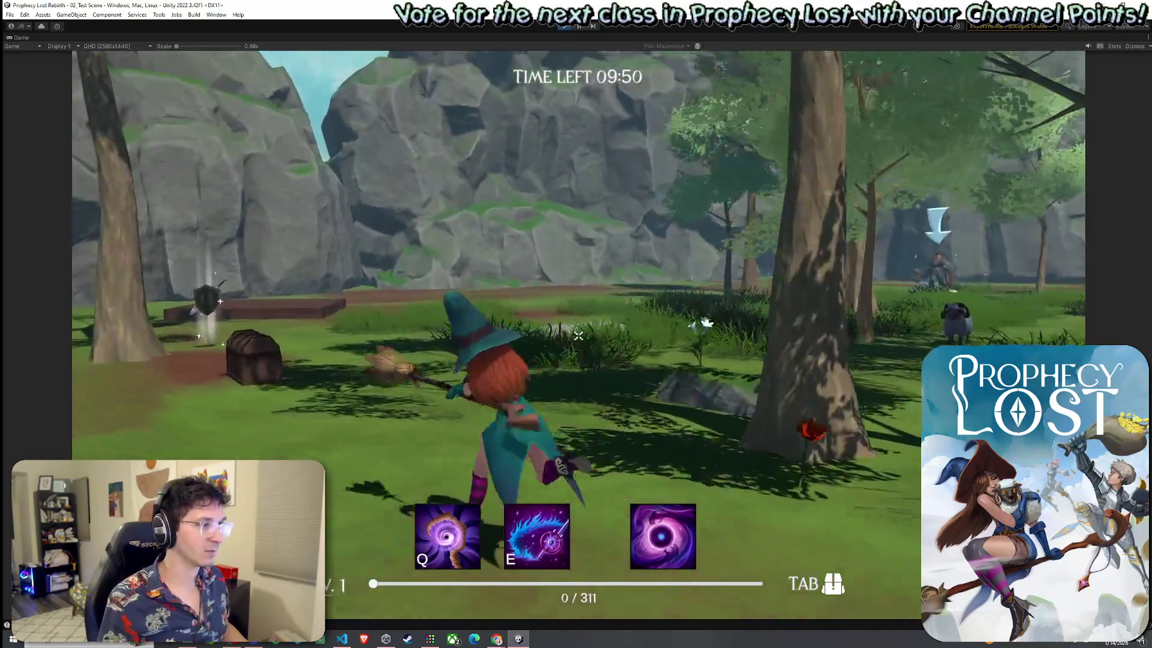
pyautogui.press('w')
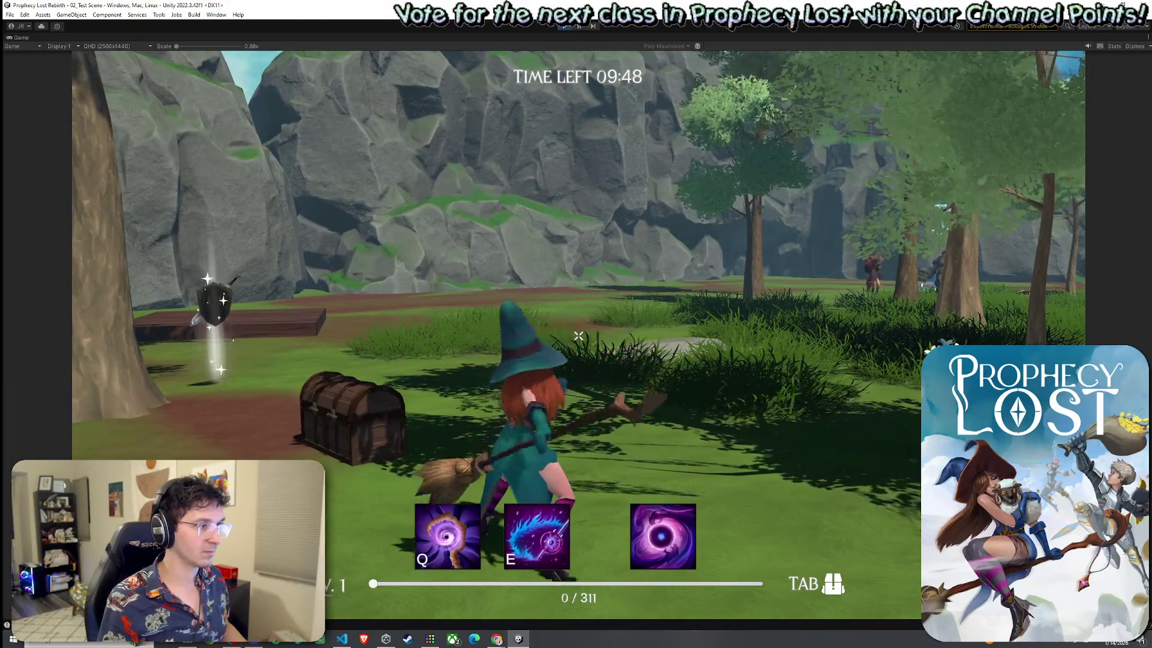
pyautogui.press('w')
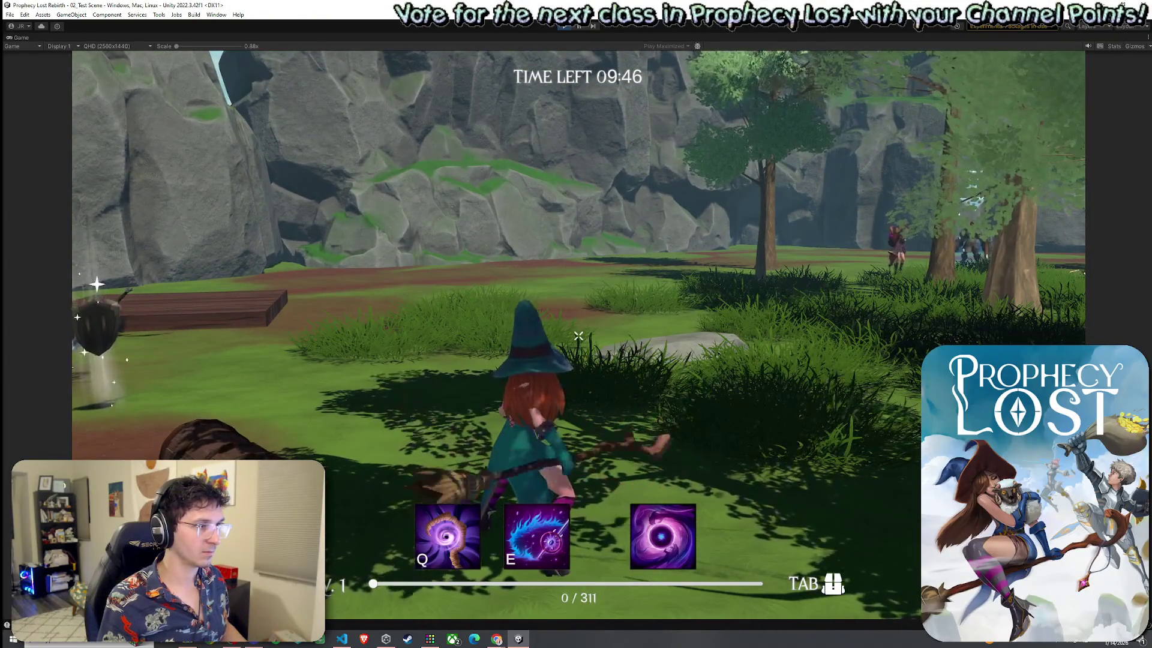
pyautogui.click(578, 336)
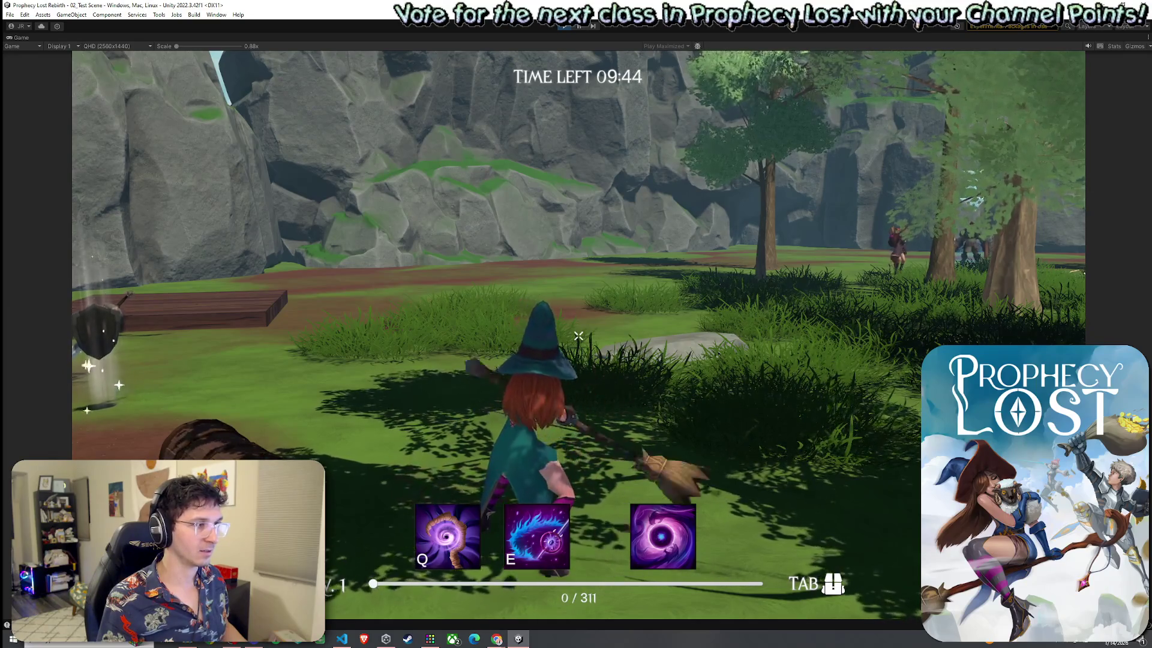
pyautogui.click(579, 336)
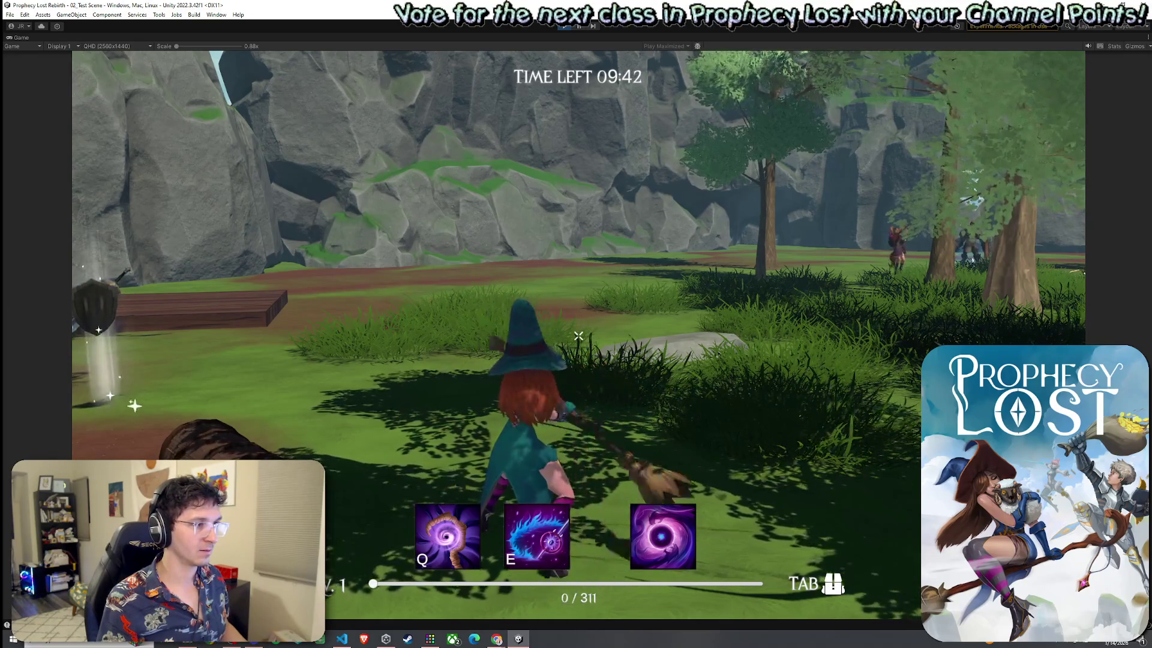
pyautogui.press('space')
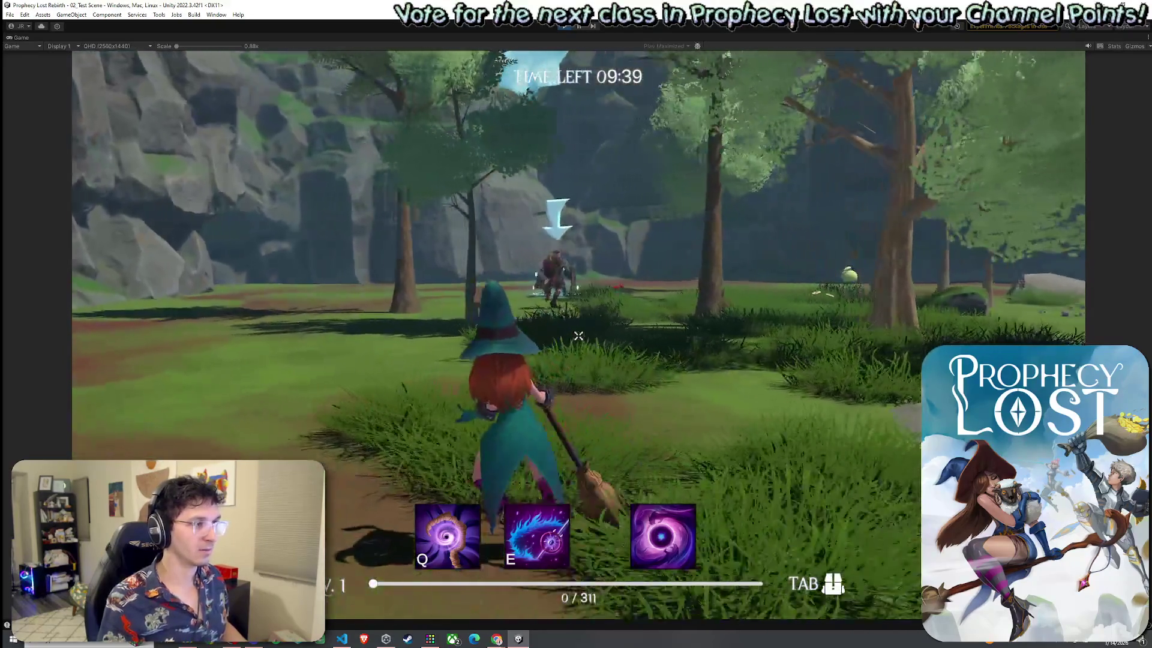
pyautogui.click(579, 336)
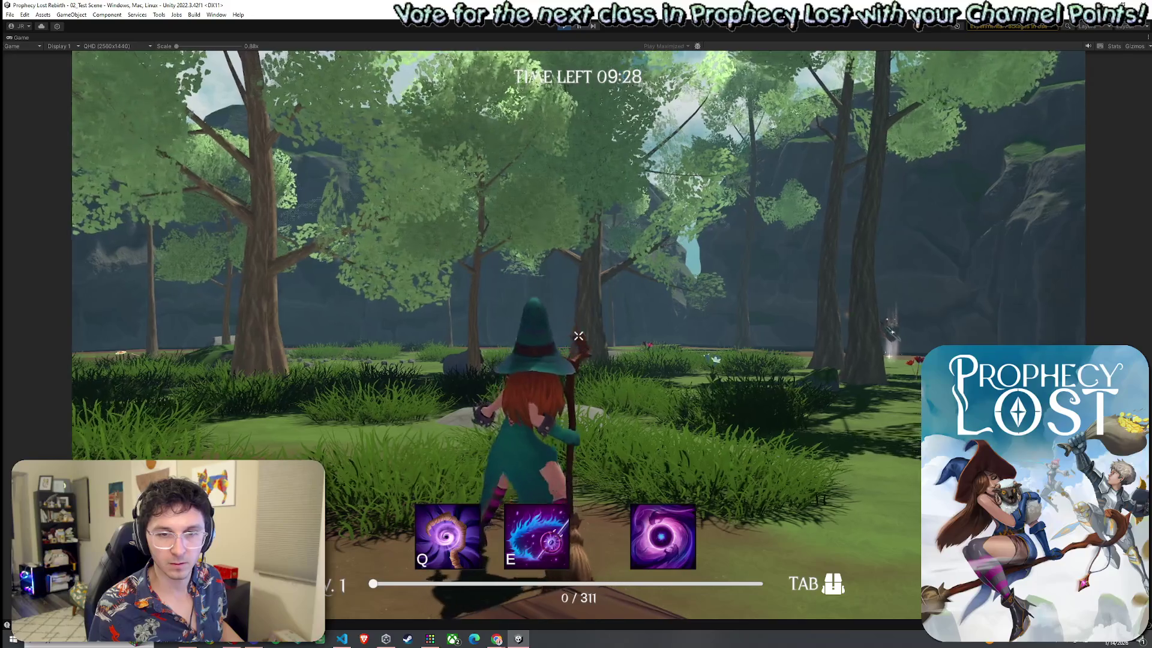
pyautogui.press('super')
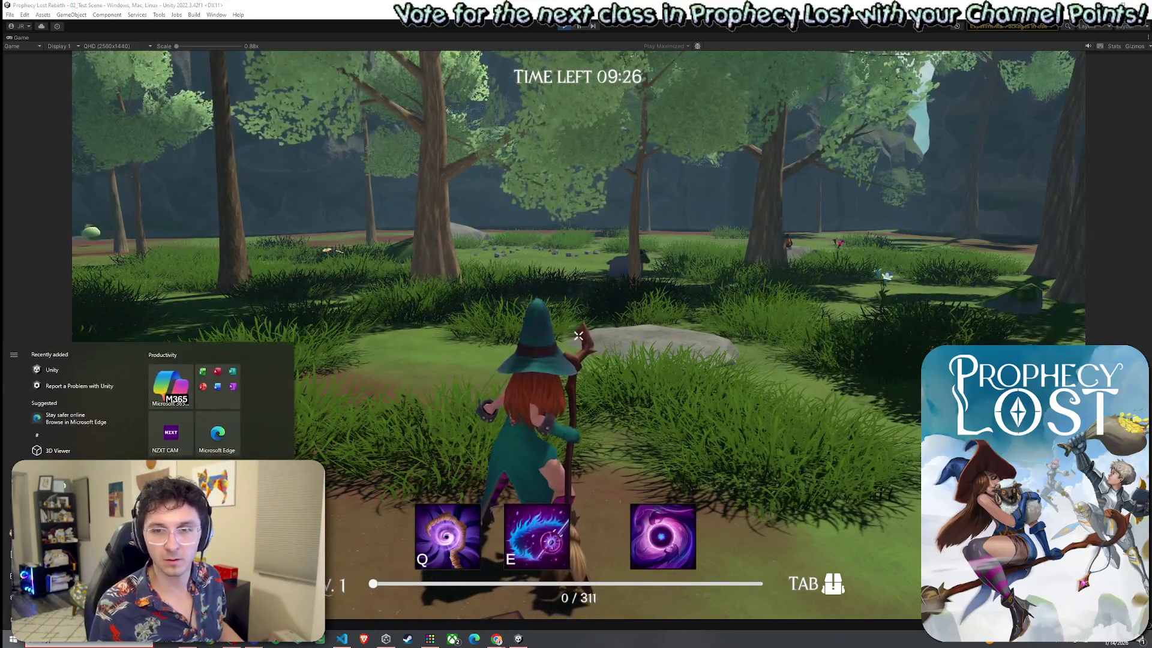
pyautogui.press('super')
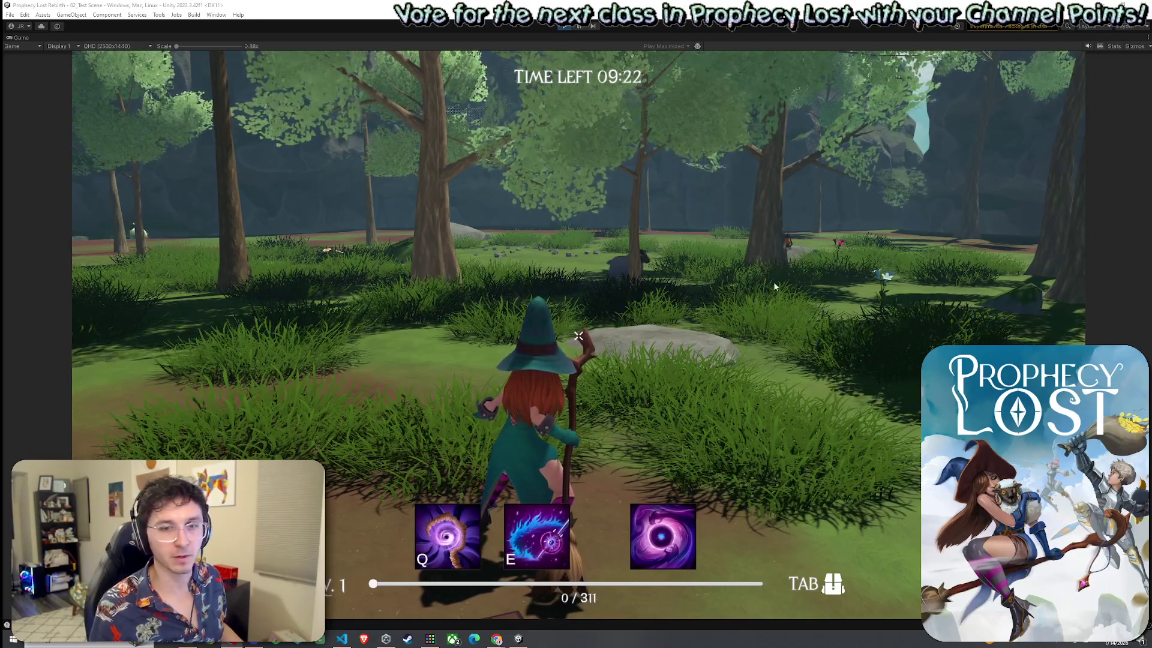
pyautogui.press('w')
pyautogui.press('w')
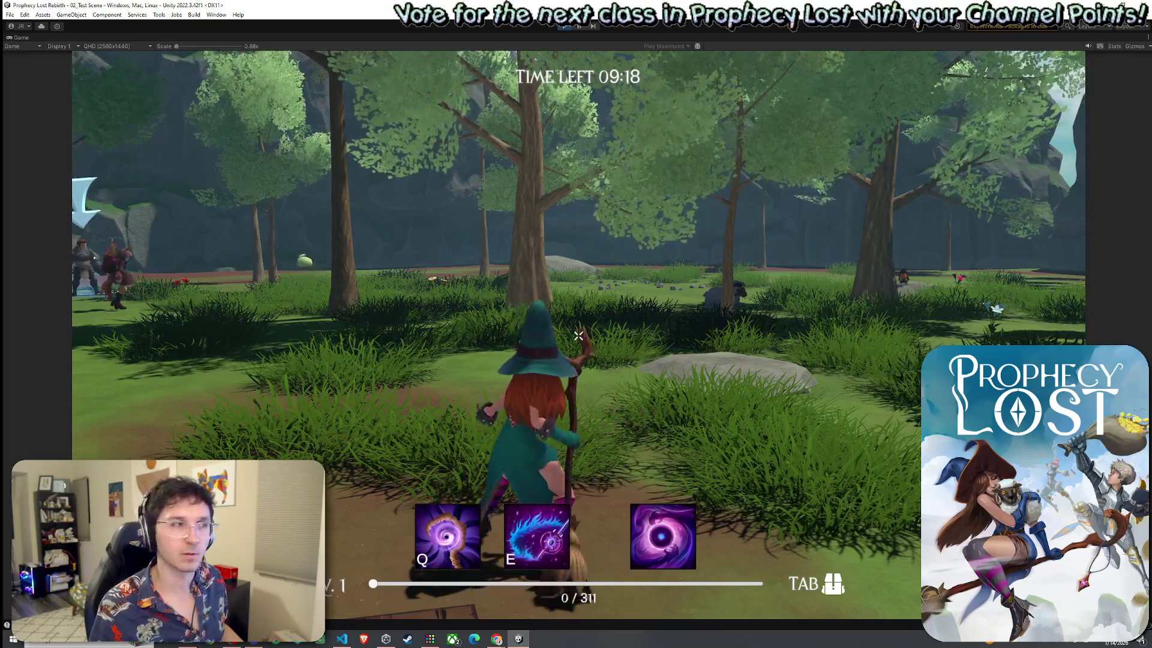
pyautogui.press('w')
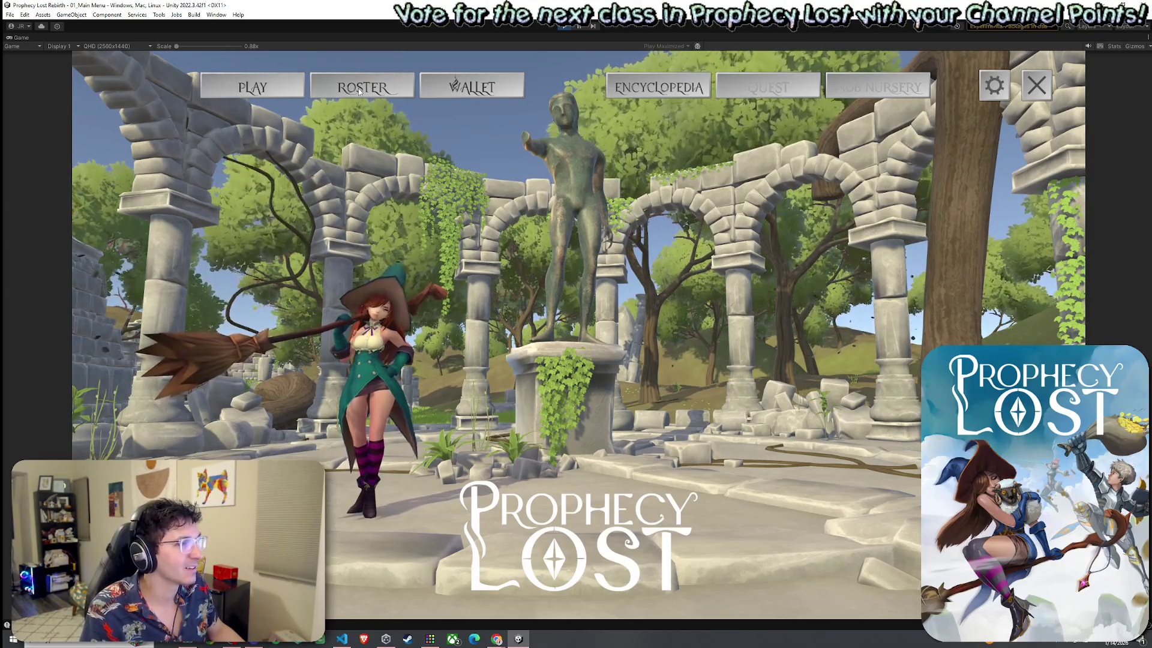
# Stop Play mode to return to the full editor layout.
pyautogui.click(568, 28)
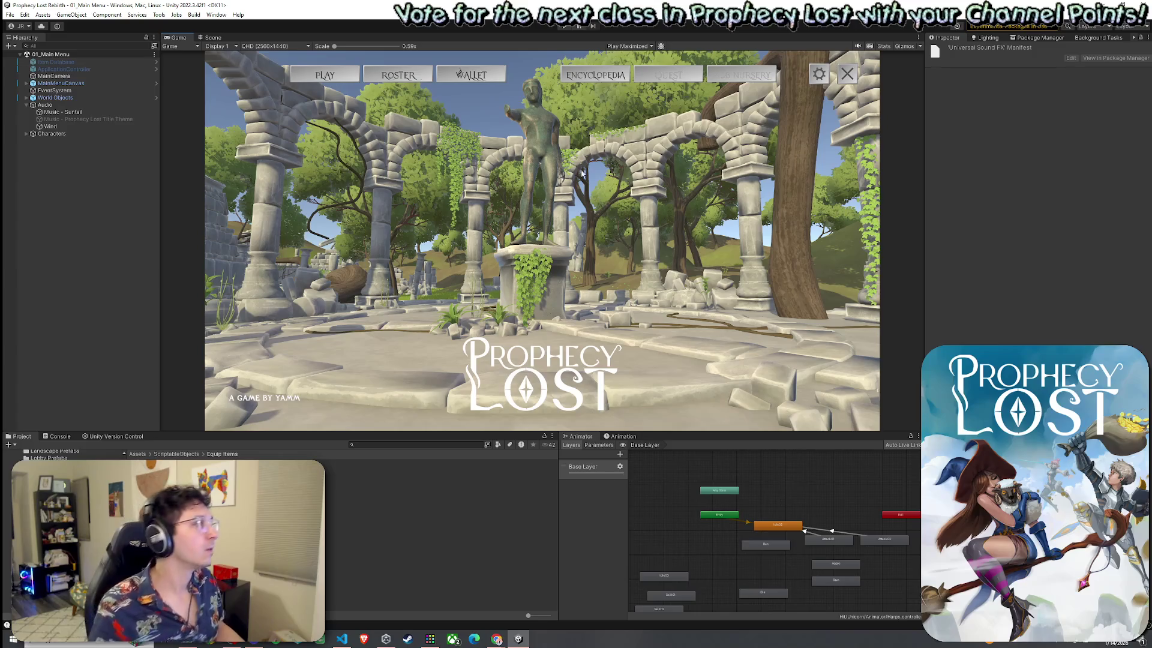
# Select the parent Audio object in the Hierarchy and deactivate it.
pyautogui.click(60, 113)
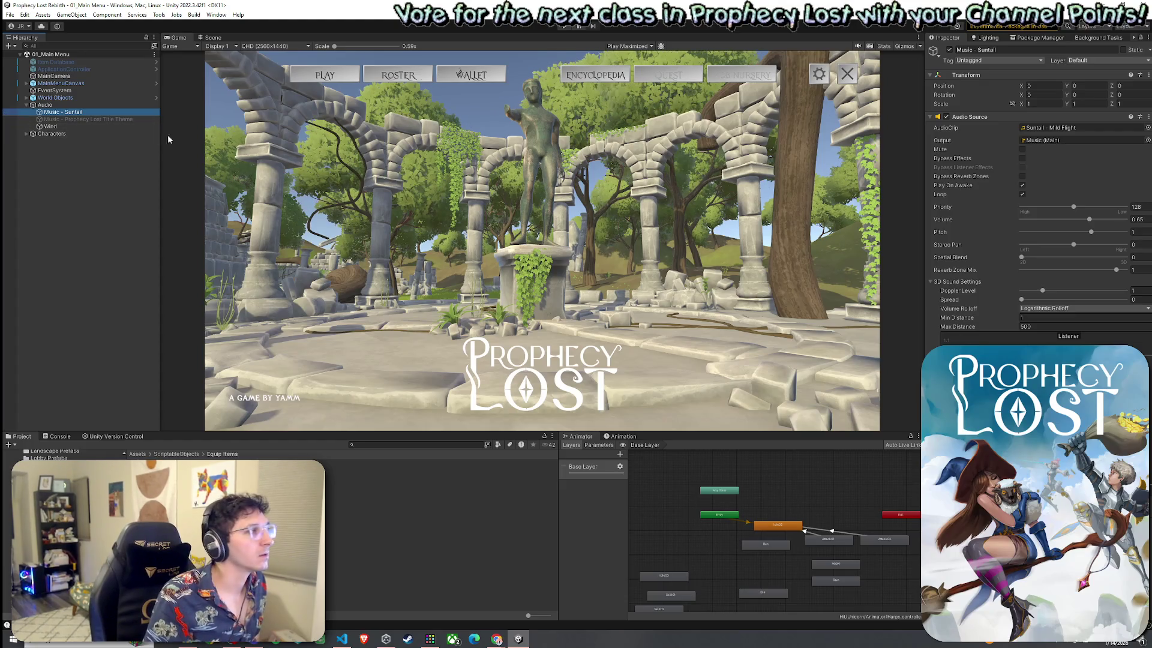
pyautogui.press('Up')
pyautogui.click(949, 50)
# Save the main menu scene and switch to the YouTube video.
pyautogui.click(10, 15)
pyautogui.click(60, 58)
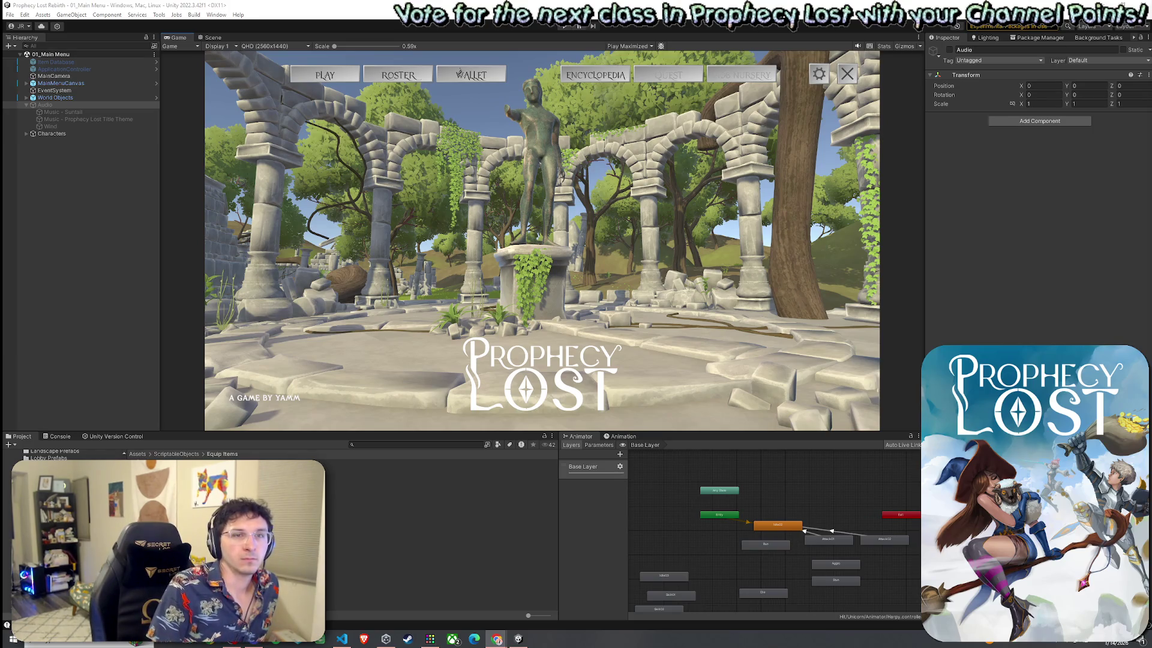
pyautogui.hotkey('alt', 'Tab')
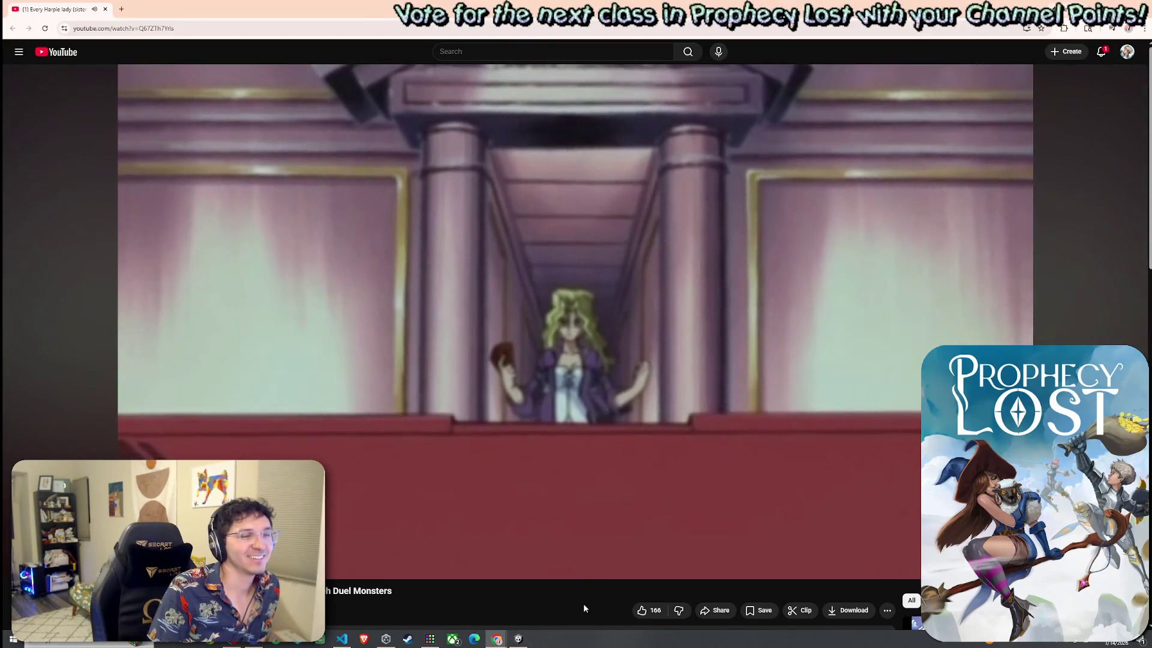
# Drag the YouTube playhead further ahead, then return to Unity.
pyautogui.moveTo(505, 555)
pyautogui.mouseDown()
pyautogui.moveTo(532, 552)
pyautogui.moveTo(520, 553)
pyautogui.mouseUp()
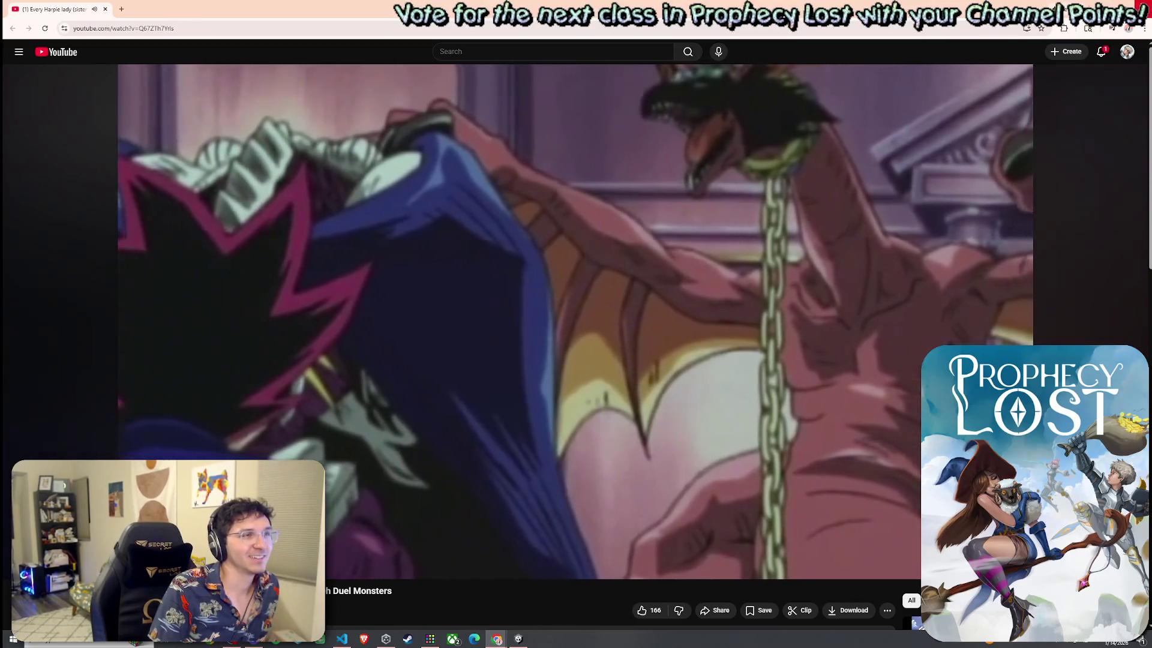
pyautogui.hotkey('alt', 'Tab')
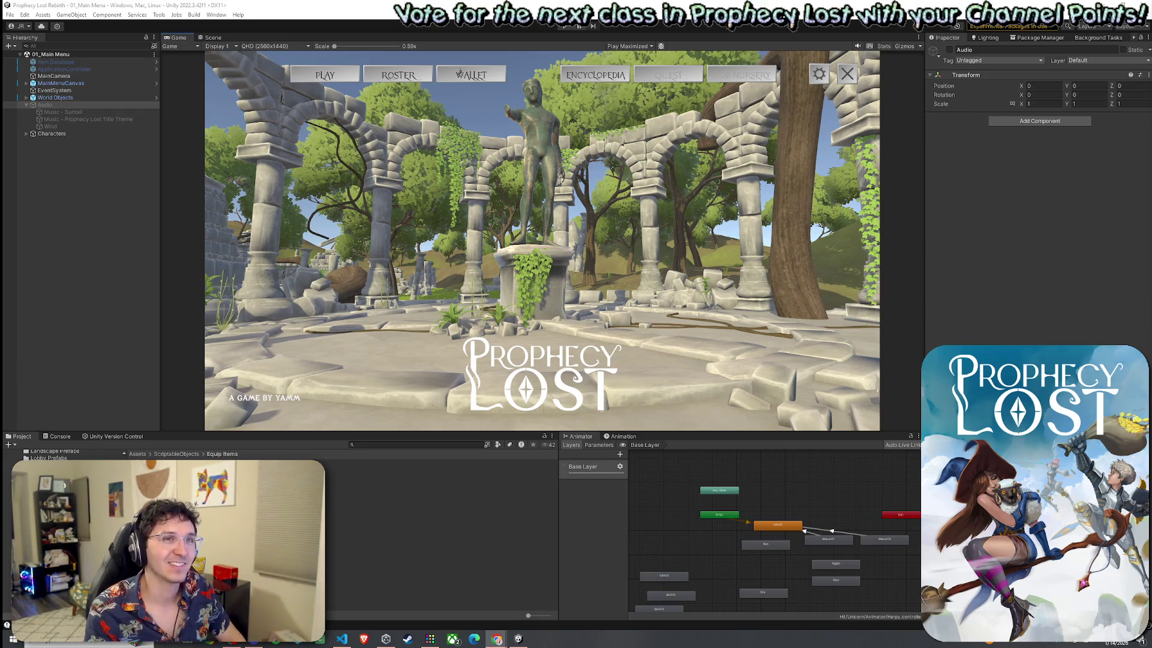
# Skip the YouTube video forward and pause it on the harpy scene, then return to Unity.
pyautogui.hotkey('alt', 'Tab')
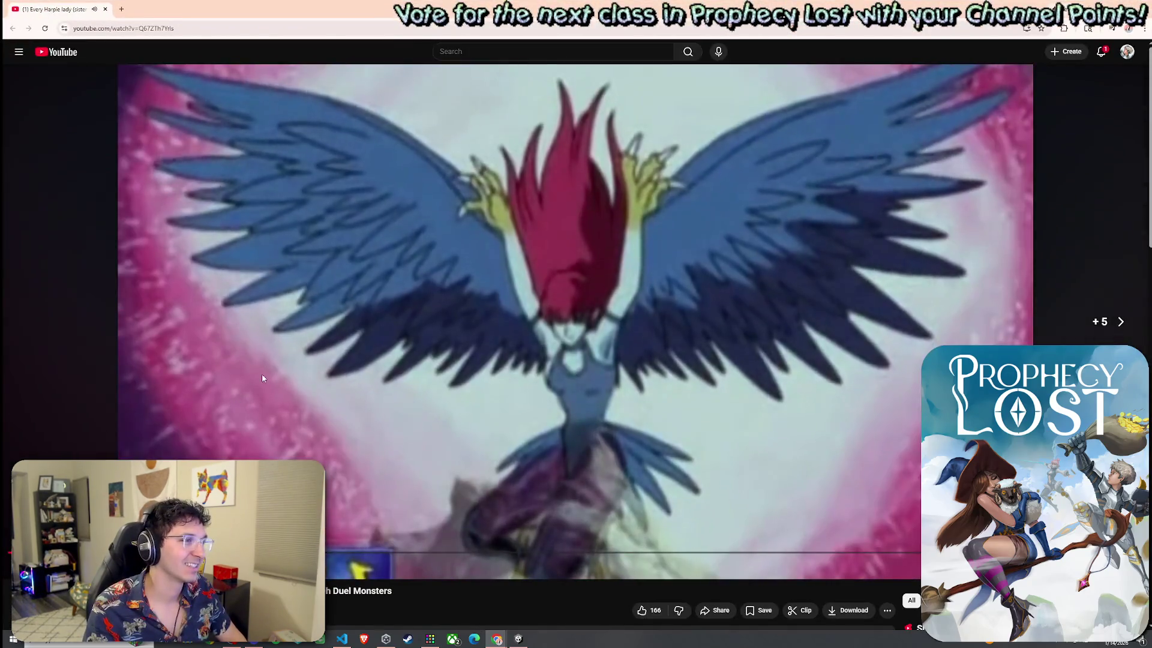
pyautogui.click(329, 434)
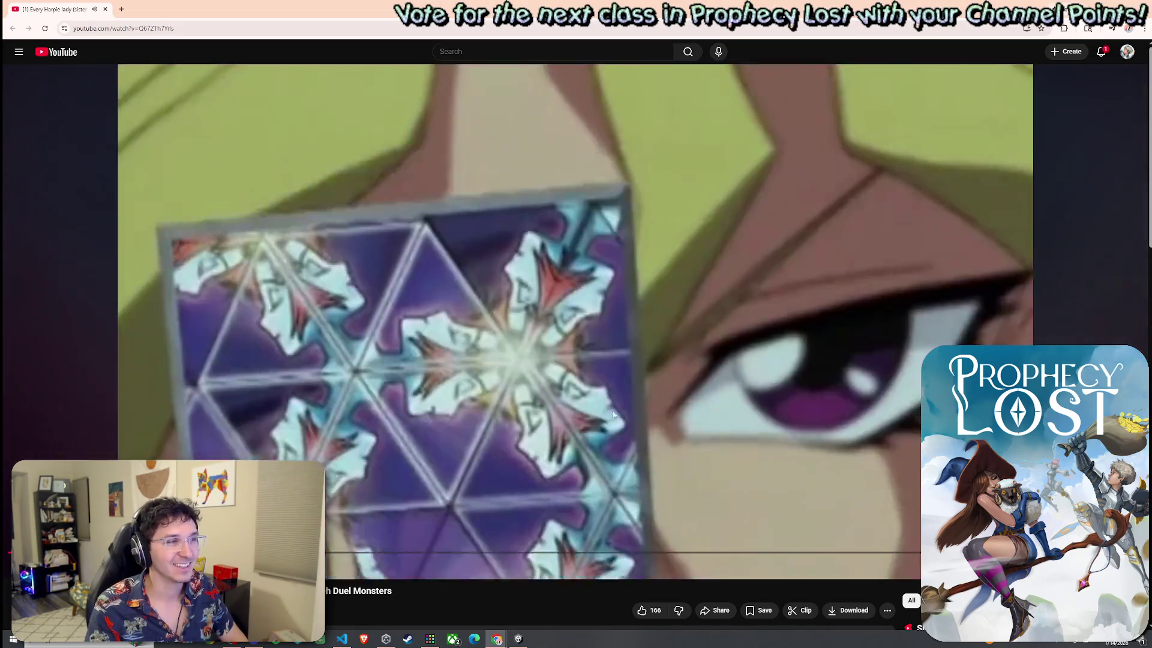
pyautogui.press('Right')
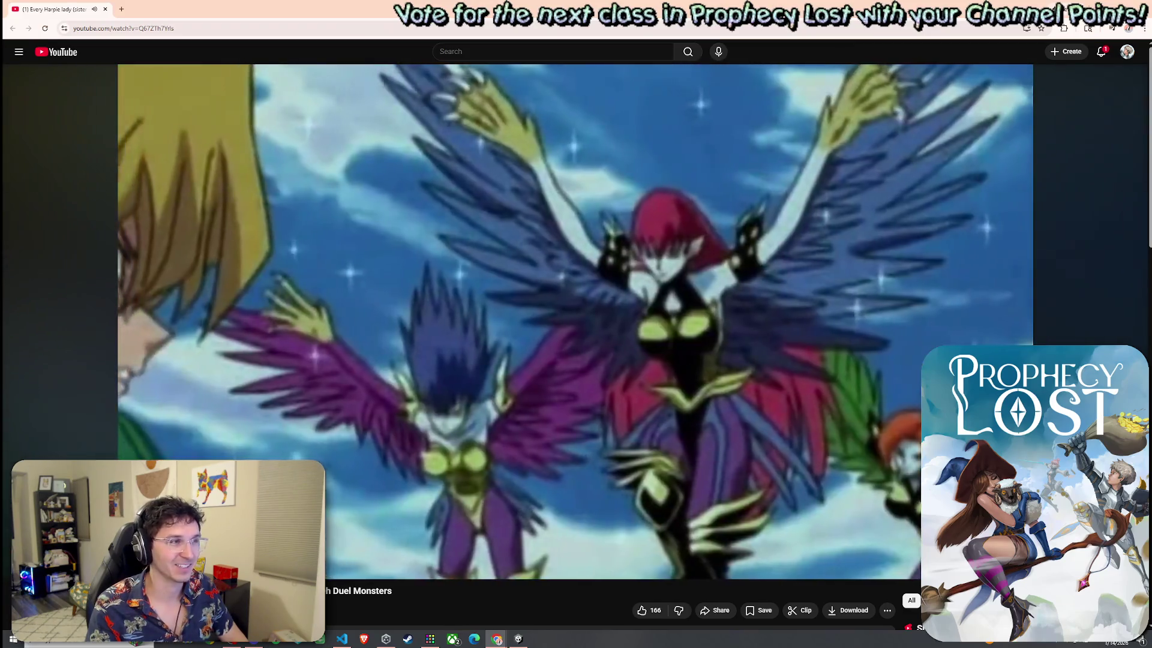
pyautogui.click(607, 436)
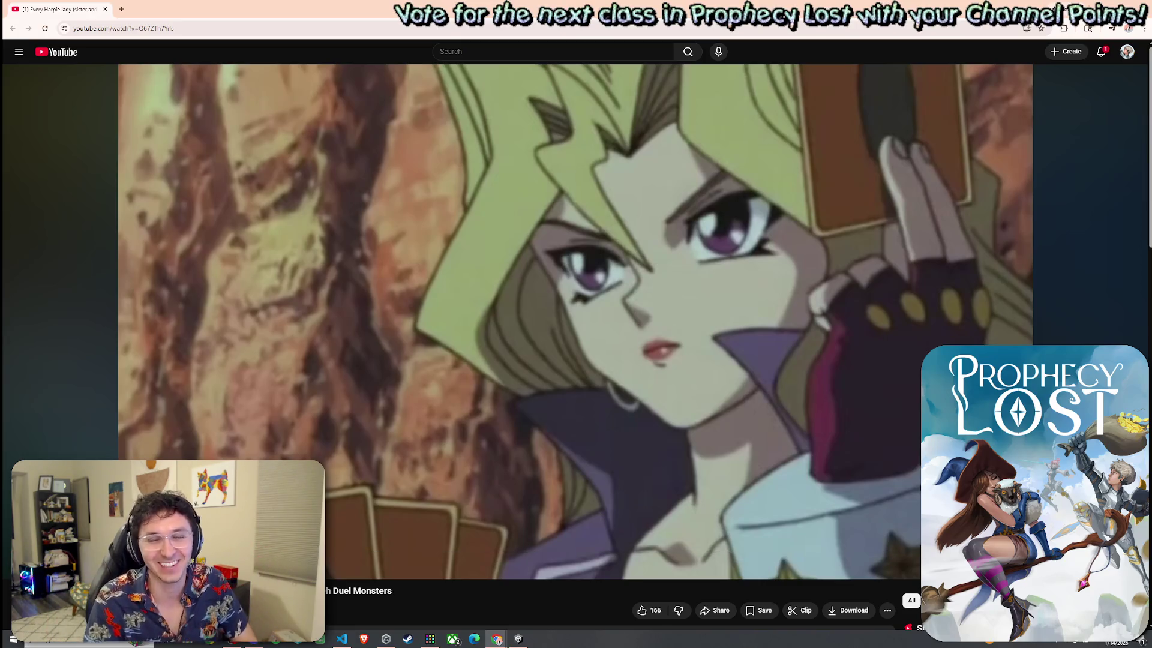
pyautogui.click(587, 369)
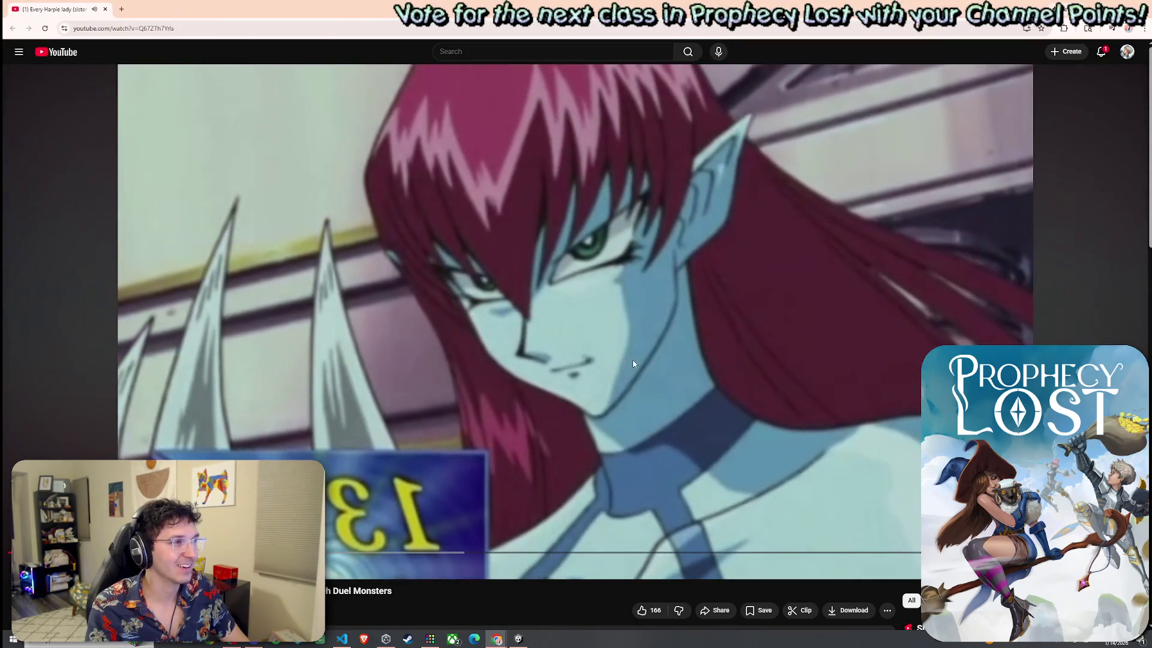
pyautogui.click(636, 394)
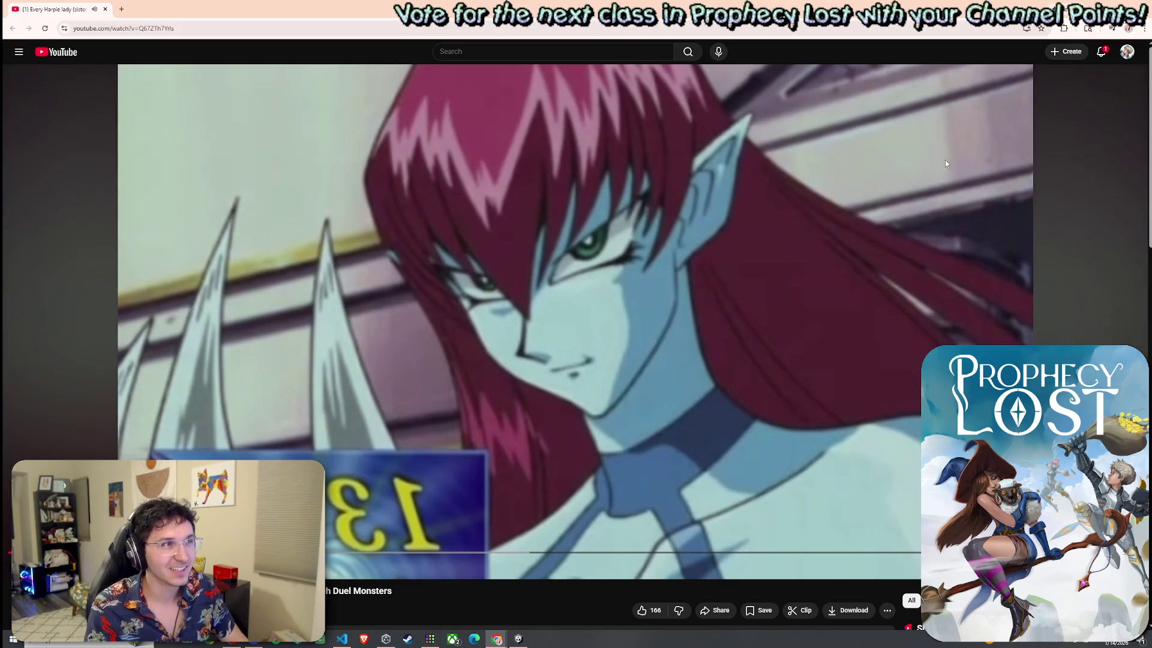
pyautogui.hotkey('alt', 'Tab')
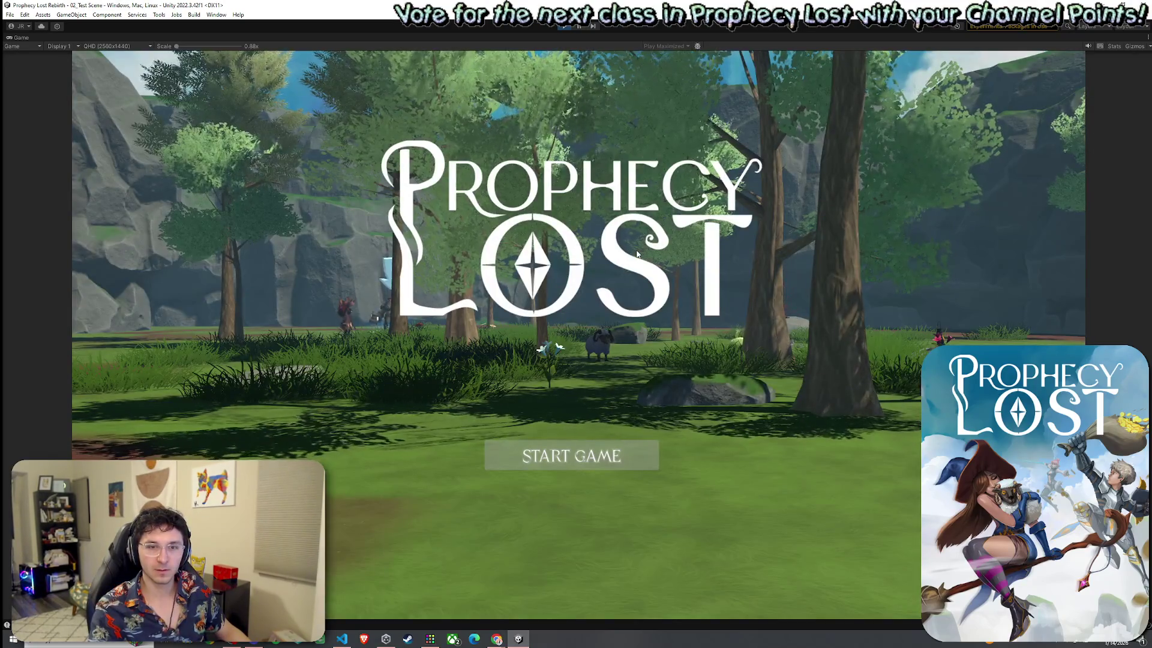
# Start the game, run the witch to grab the sword loot and approach the harpy, then exit with Ctrl+P.
pyautogui.click(571, 456)
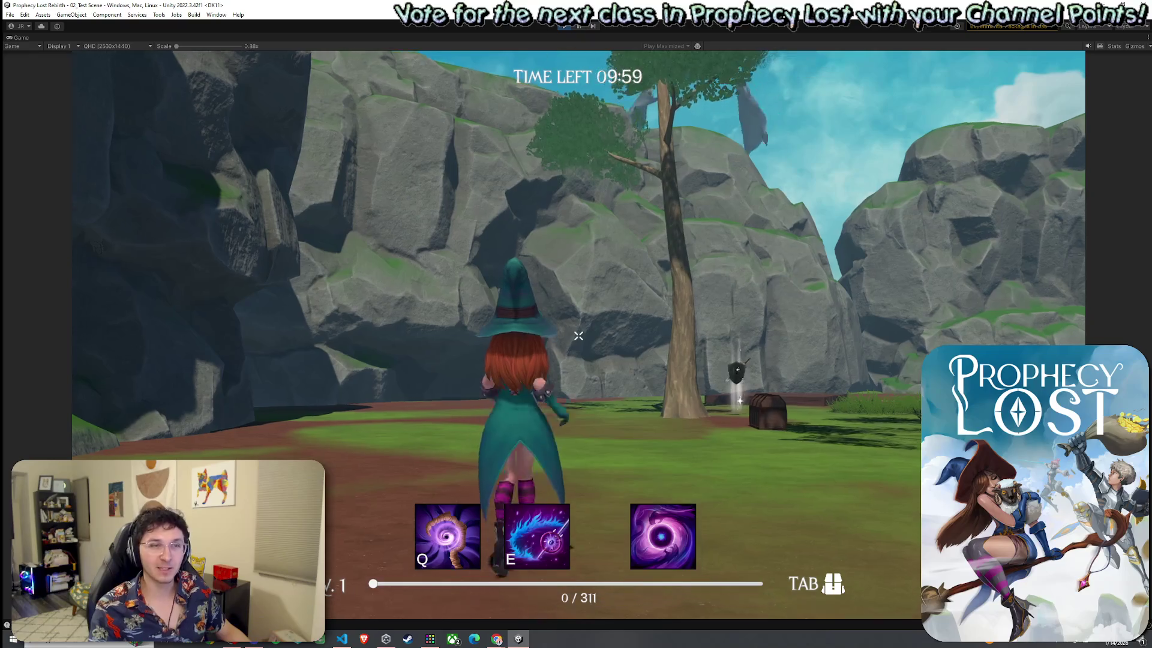
pyautogui.press('w')
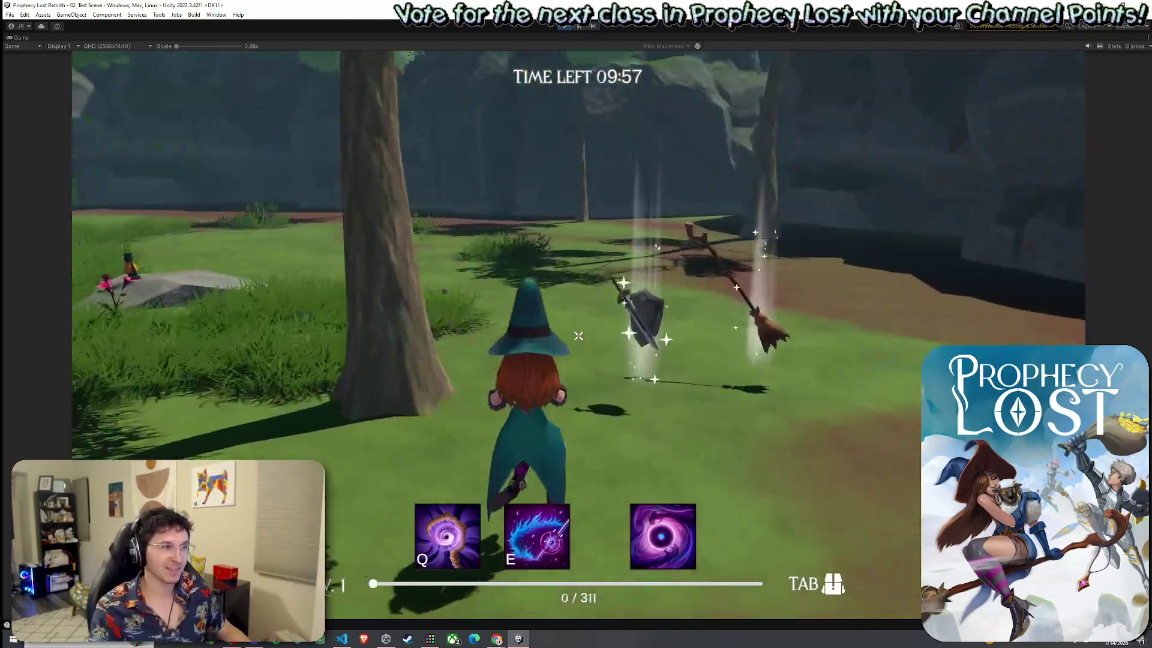
pyautogui.press('w')
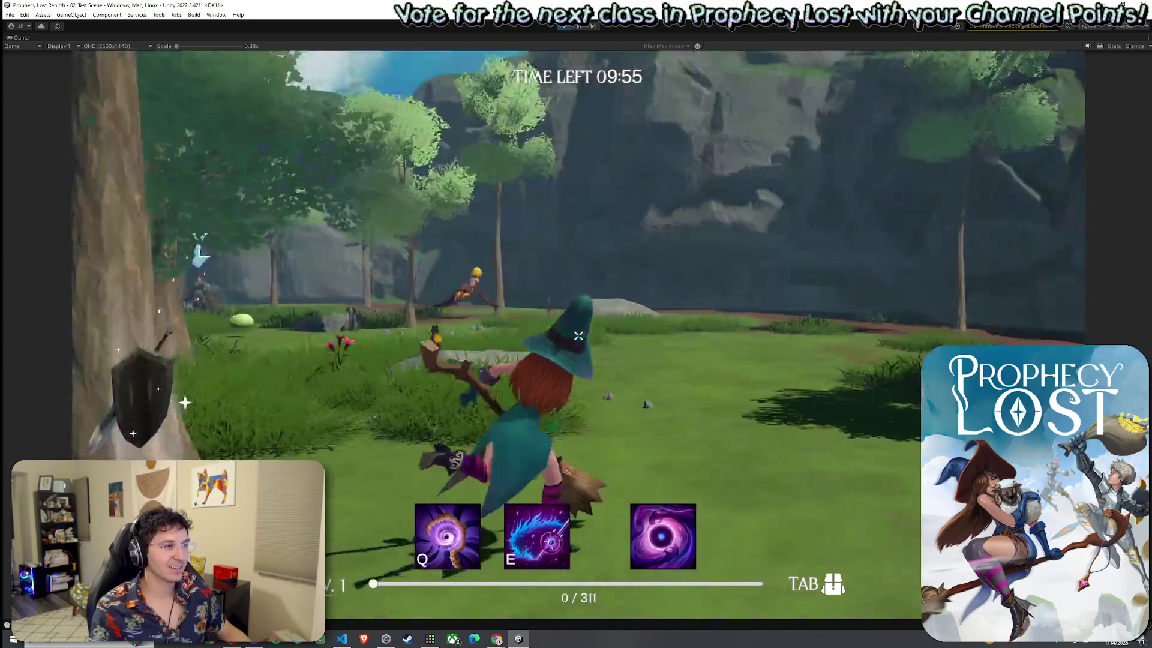
pyautogui.press('w')
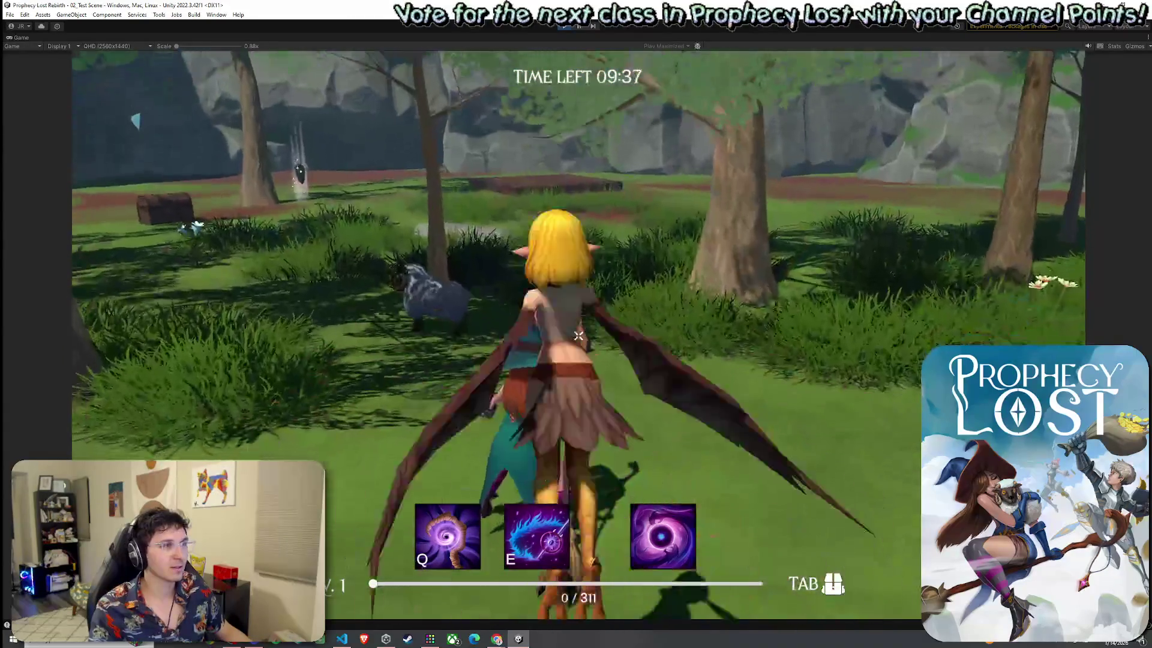
pyautogui.hotkey('ctrl', 'p')
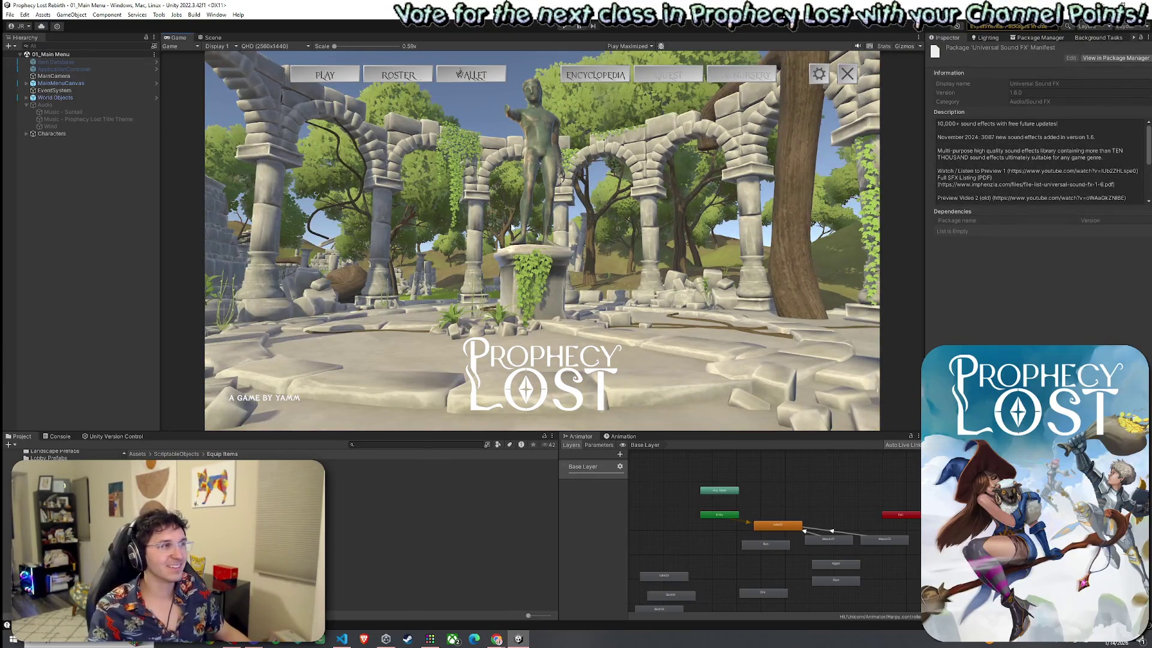
pyautogui.click(10, 15)
pyautogui.click(32, 58)
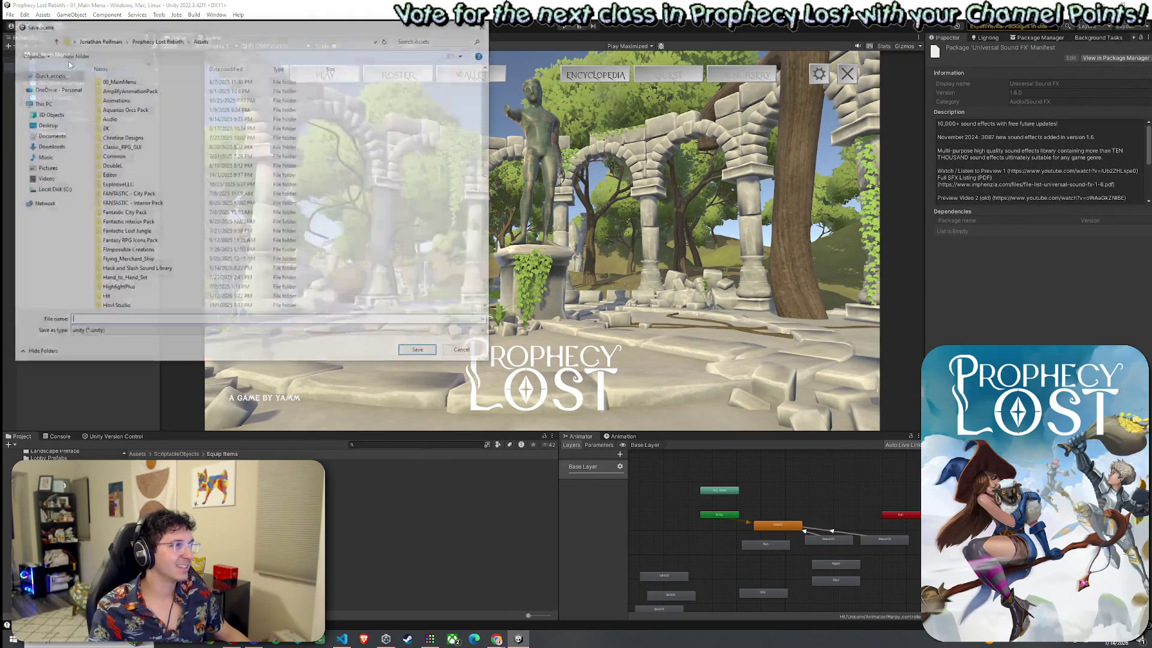
pyautogui.press('Escape')
pyautogui.click(10, 14)
pyautogui.press('Escape')
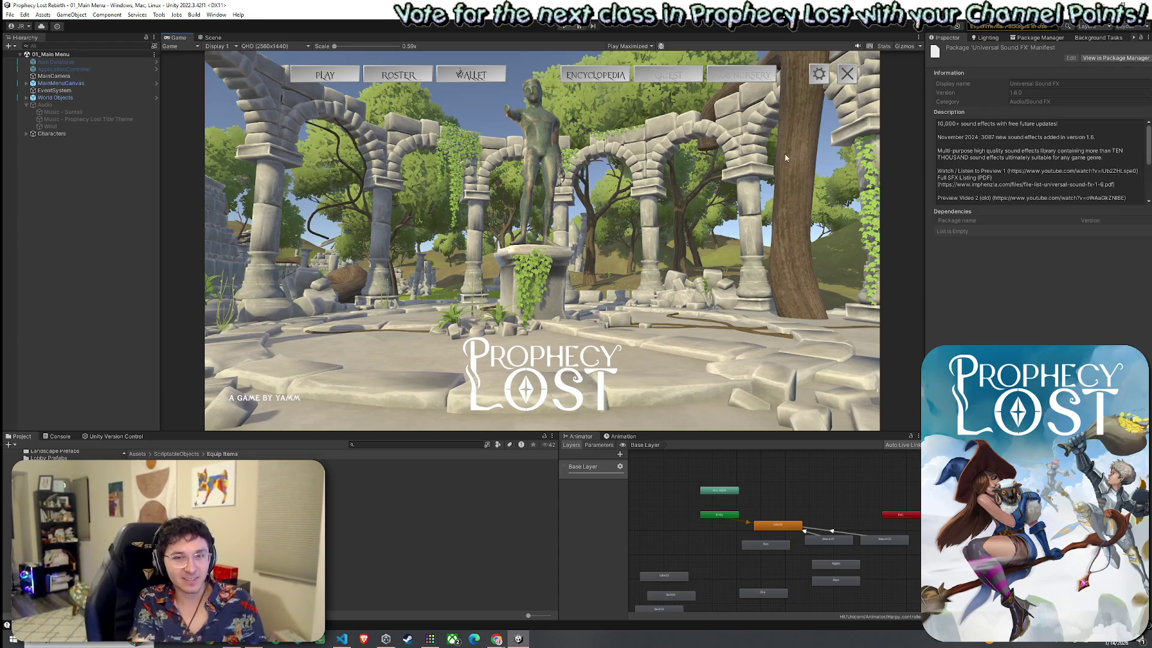
# Show the top-level Assets folder, save 01_Main Menu, and collapse Audio's Music and Wind children.
pyautogui.click(137, 454)
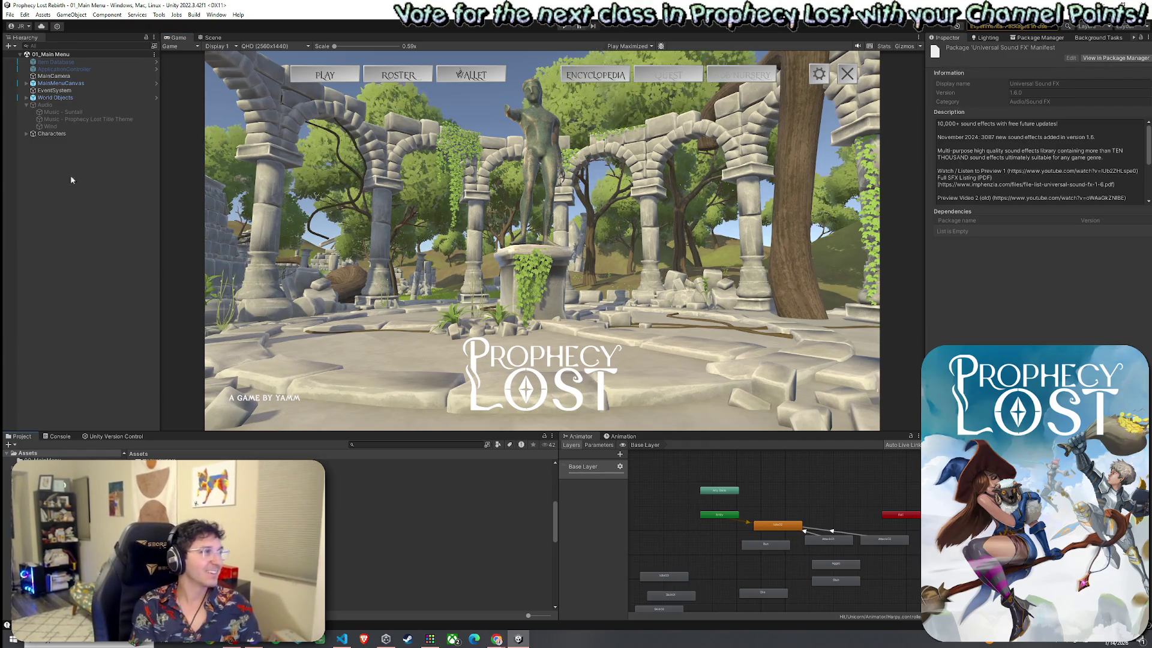
pyautogui.rightClick(60, 54)
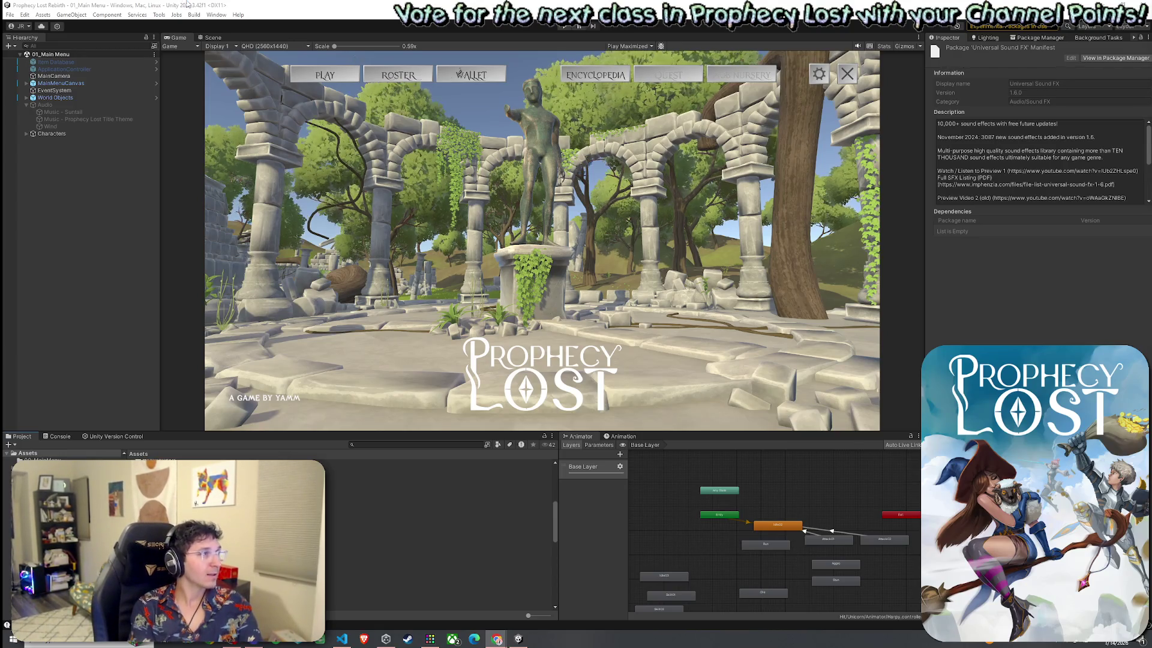
pyautogui.click(9, 14)
pyautogui.click(36, 57)
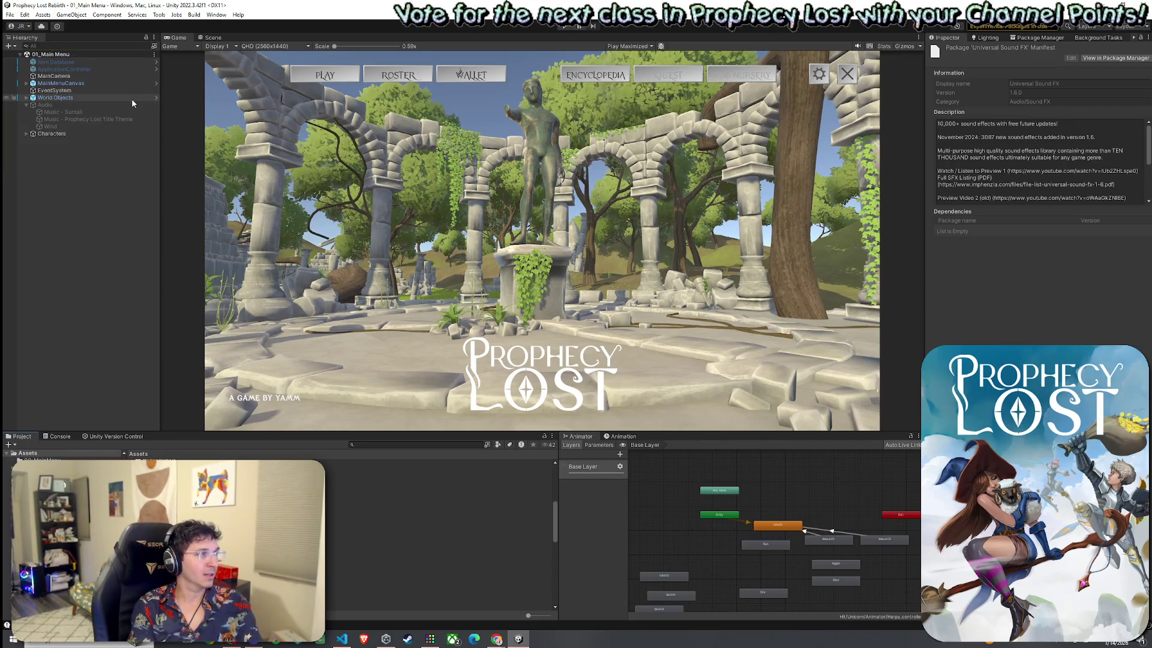
pyautogui.click(26, 104)
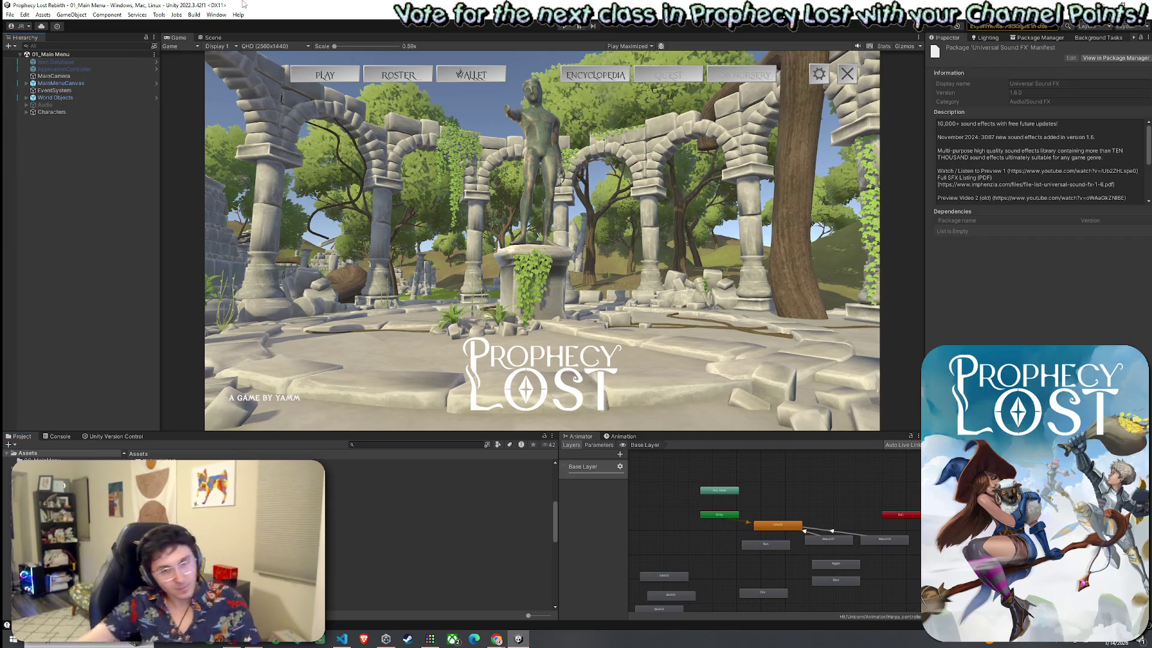
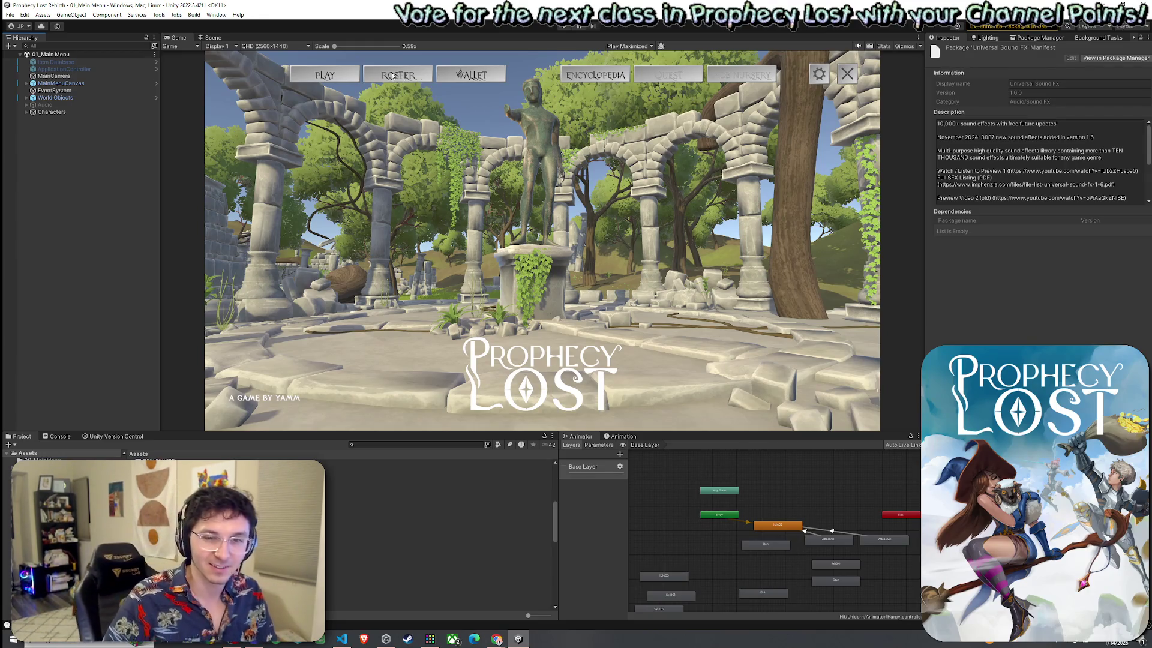
# Save the 01_Main Menu scene from the File menu.
pyautogui.click(24, 15)
pyautogui.press('Escape')
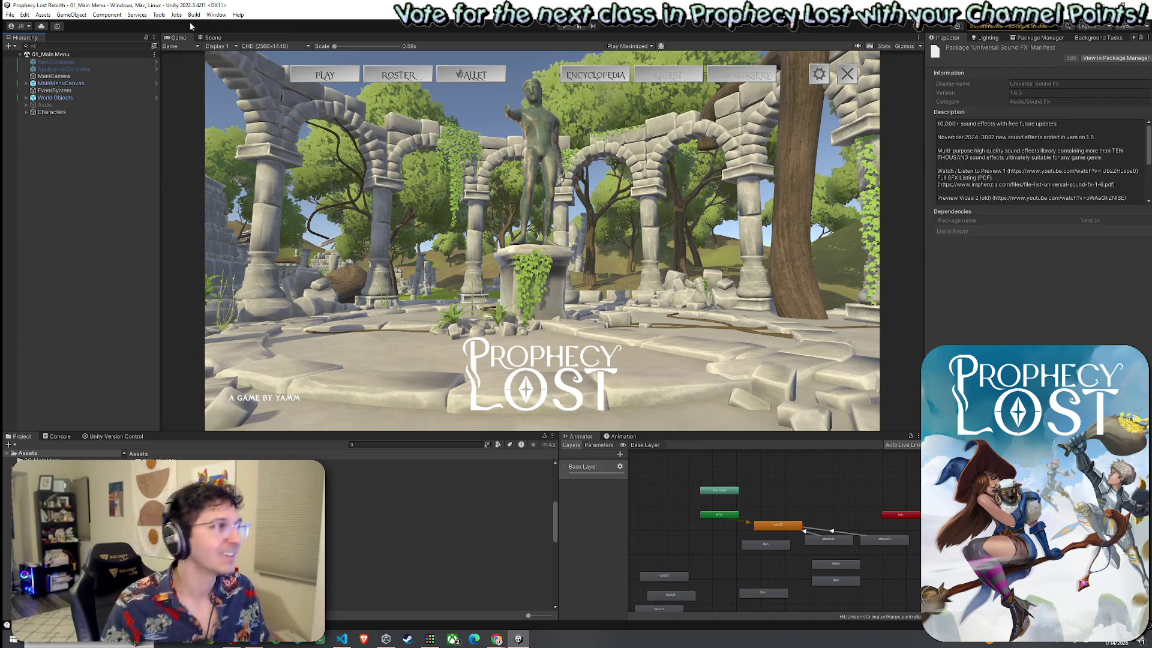
pyautogui.click(10, 14)
pyautogui.click(36, 58)
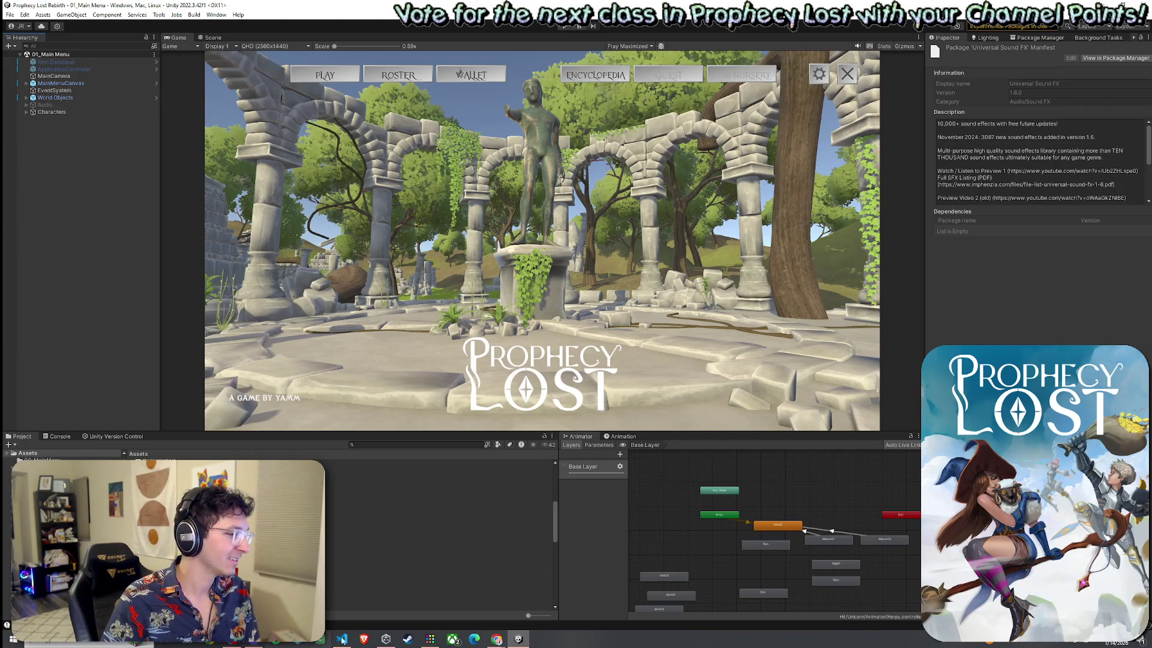
# Switch to the Scene view to show the main menu canvas layout.
pyautogui.moveTo(387, 643)
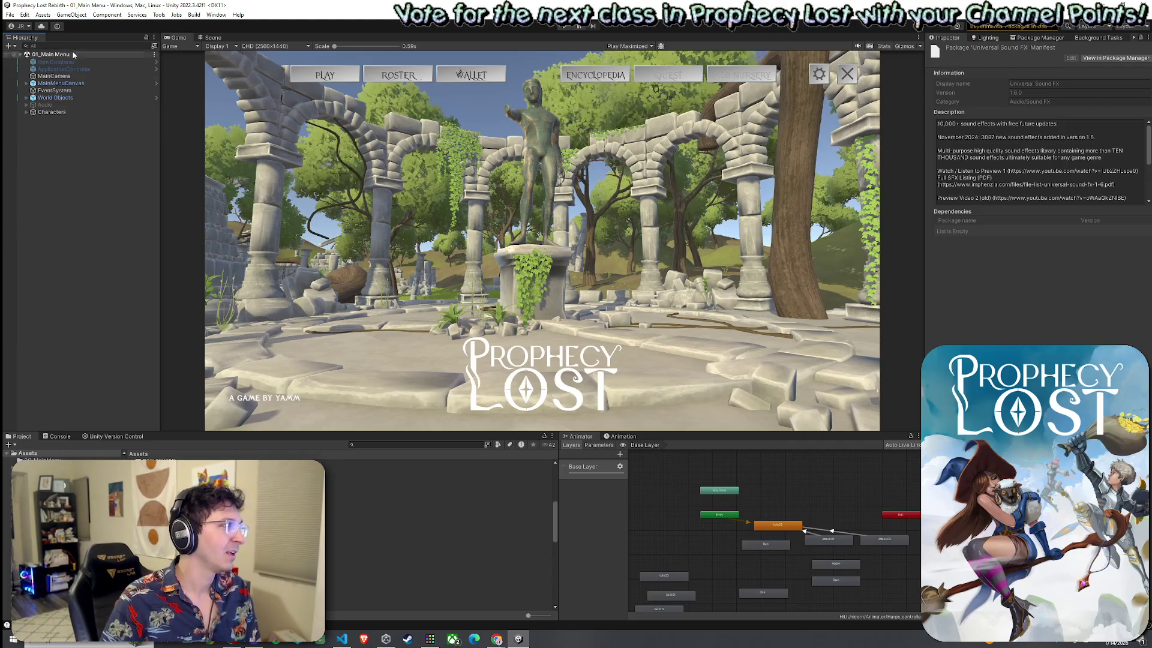
pyautogui.click(9, 14)
pyautogui.click(211, 38)
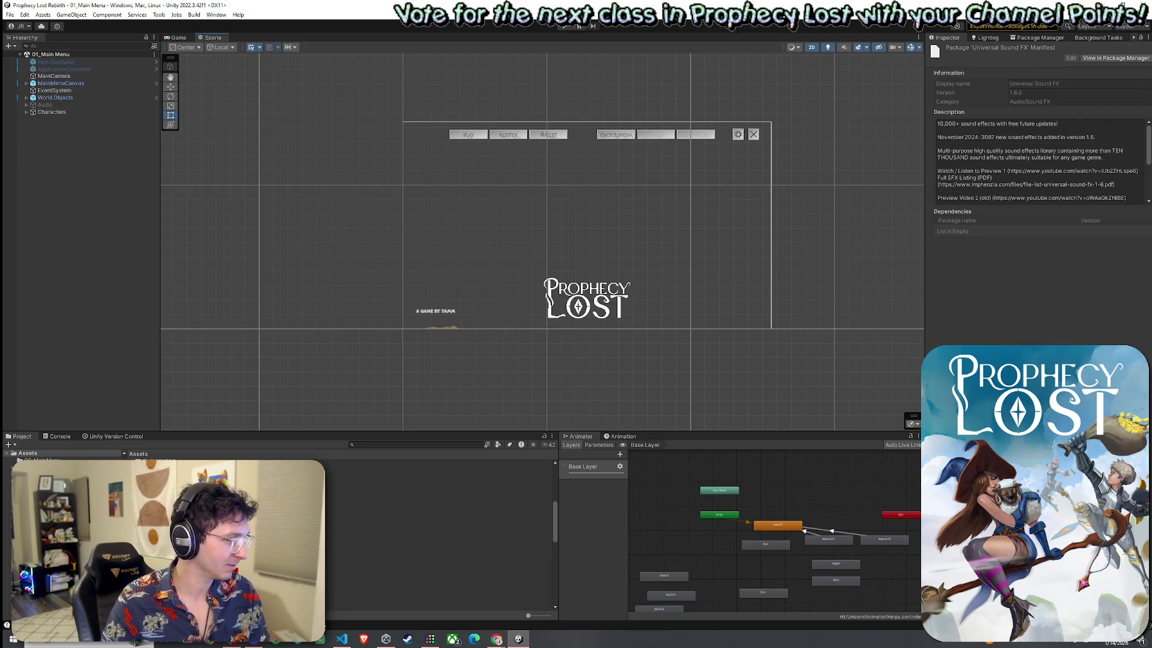
# Centre the Scene view on the logo and menu buttons, then enter Play mode with Ctrl+P.
pyautogui.moveTo(518, 639)
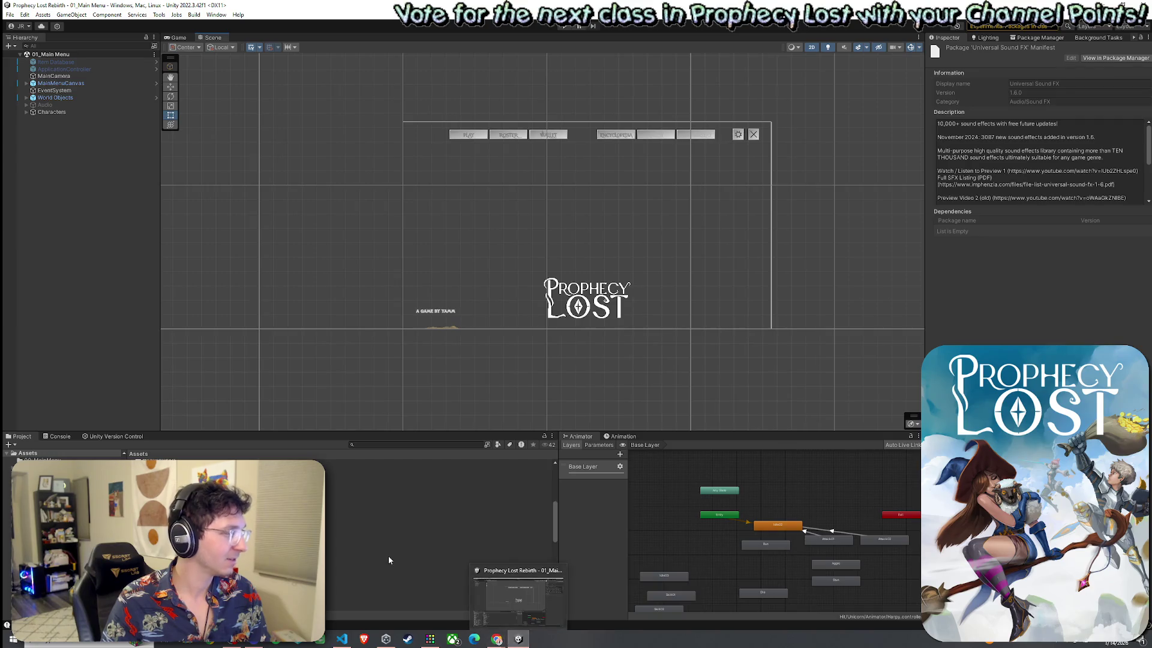
pyautogui.click(10, 14)
pyautogui.click(175, 47)
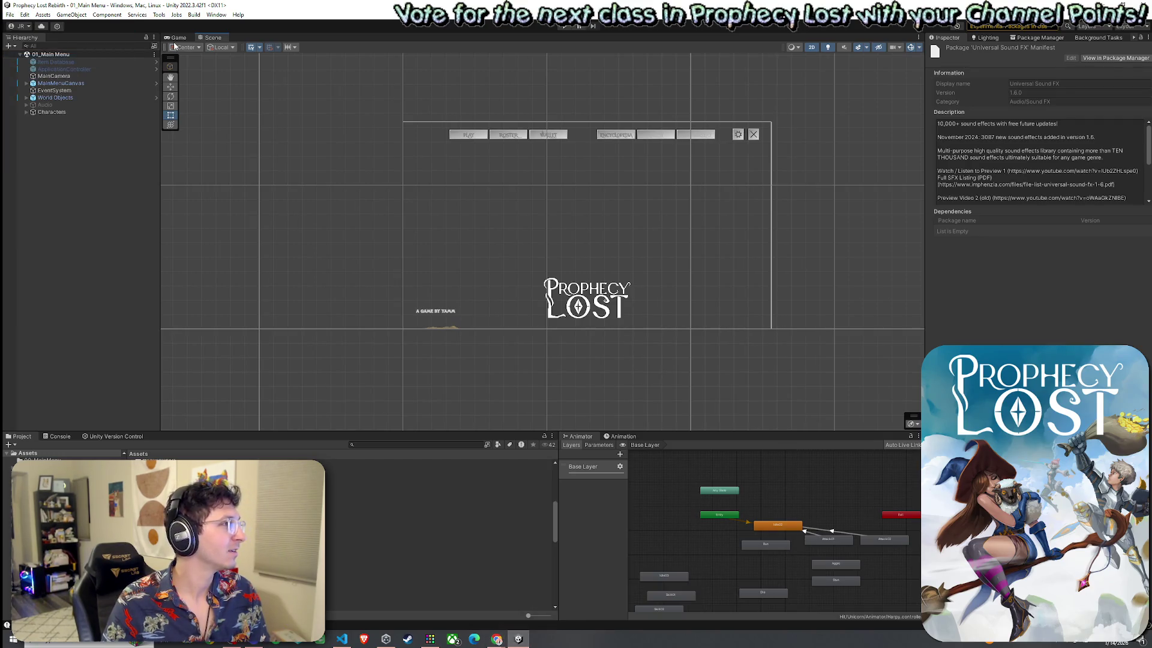
pyautogui.scroll(-2, 528, 314)
pyautogui.moveTo(528, 317); pyautogui.dragTo(378, 358)
pyautogui.scroll(1, 420, 311)
pyautogui.moveTo(419, 312); pyautogui.dragTo(379, 357)
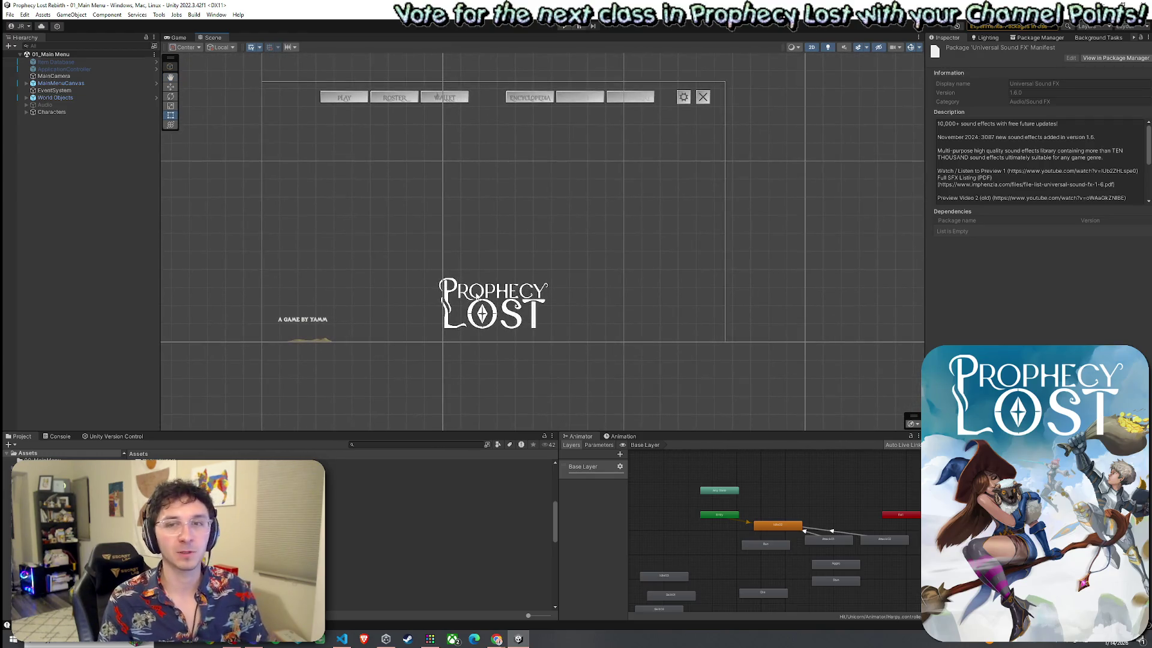
pyautogui.scroll(1, 486, 303)
pyautogui.moveTo(510, 309); pyautogui.dragTo(564, 312)
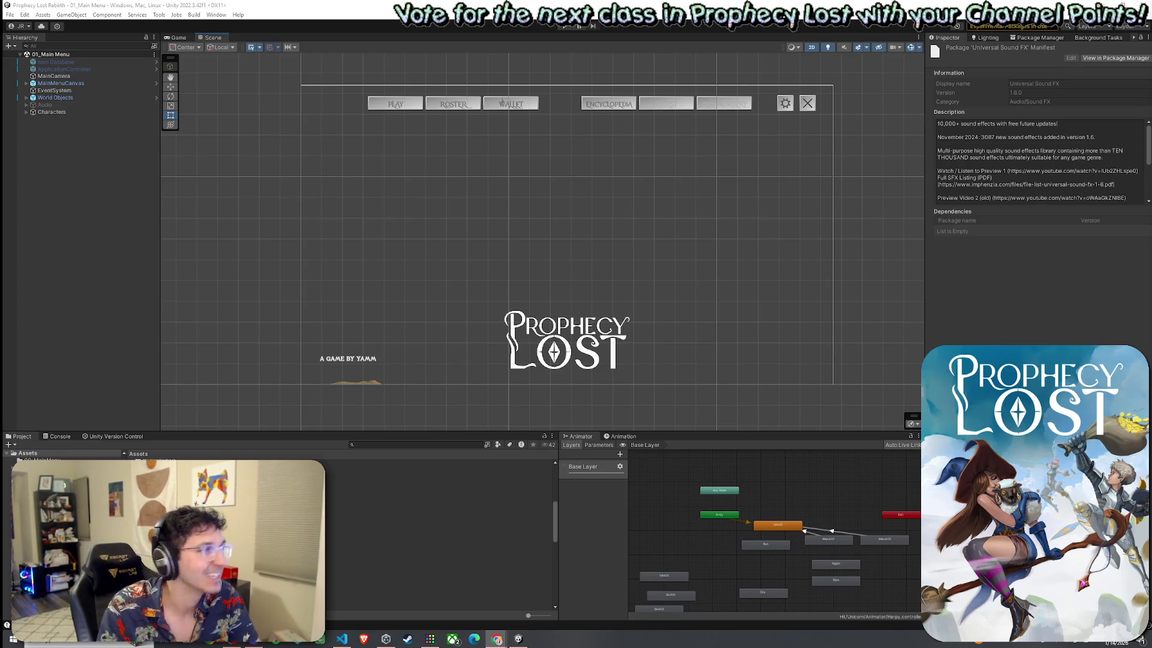
pyautogui.click(10, 15)
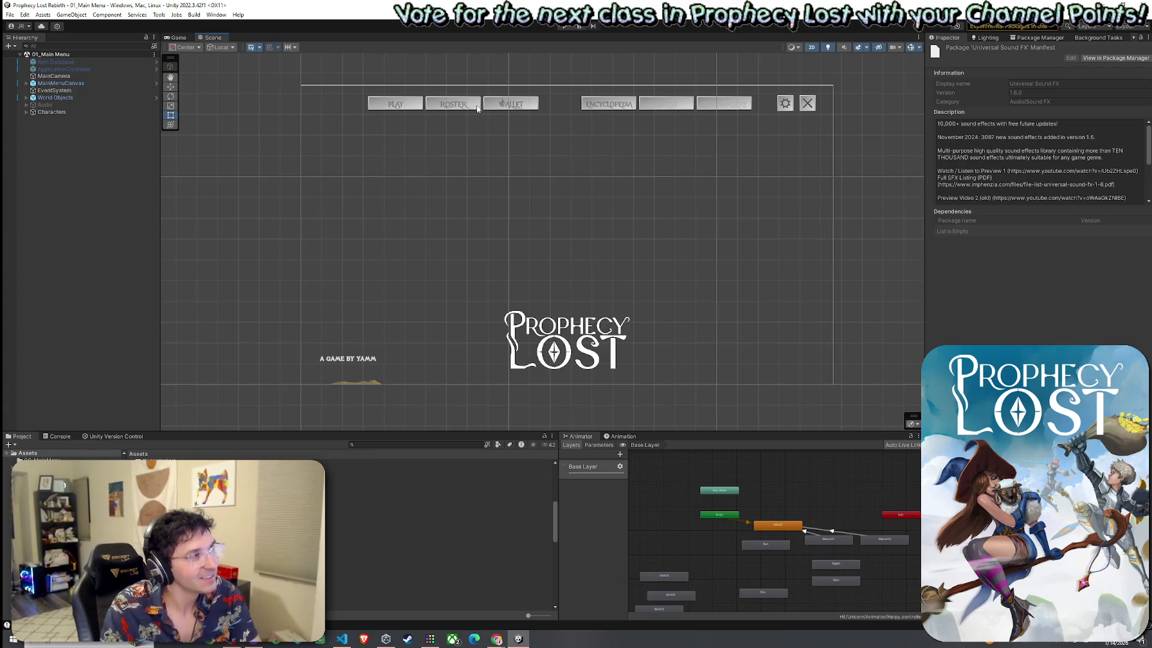
pyautogui.hotkey('ctrl', 'p')
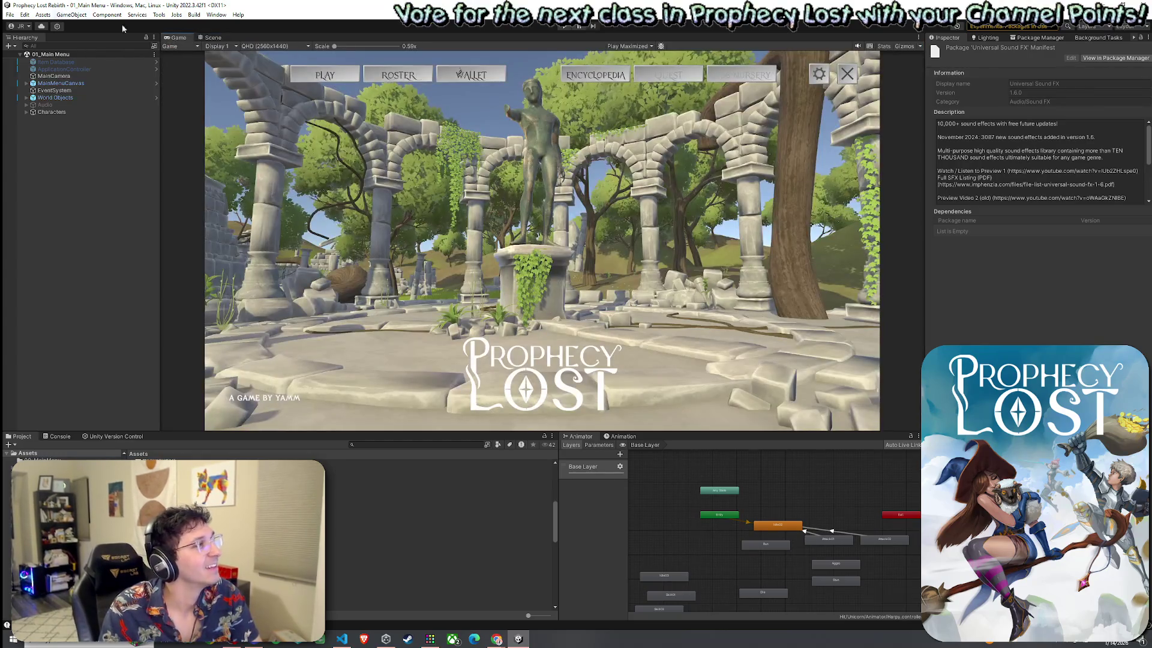
# Select the Prefabs folder in the Project panel and return to the Scene view.
pyautogui.click(42, 14)
pyautogui.press('Escape')
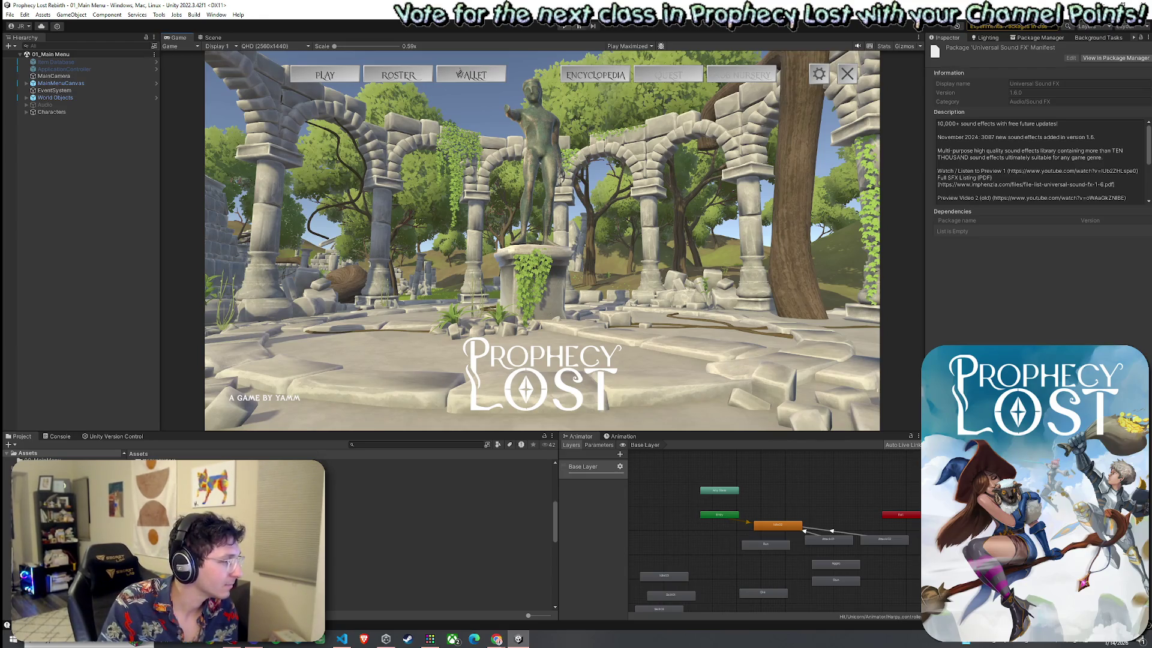
pyautogui.click(390, 552)
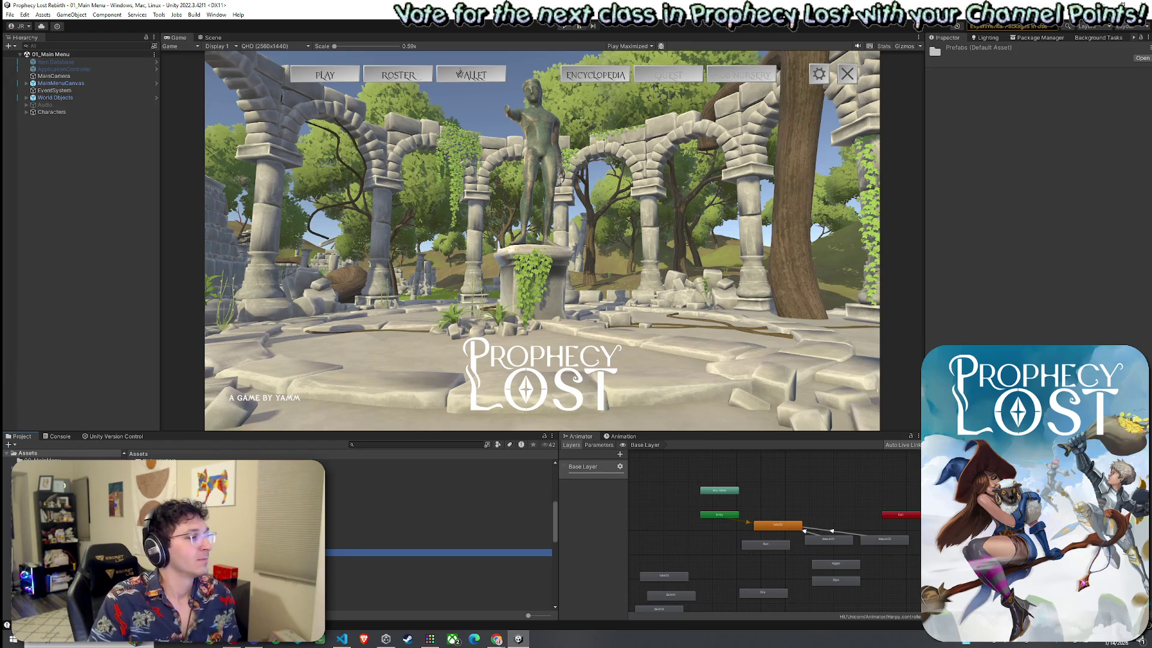
pyautogui.click(211, 38)
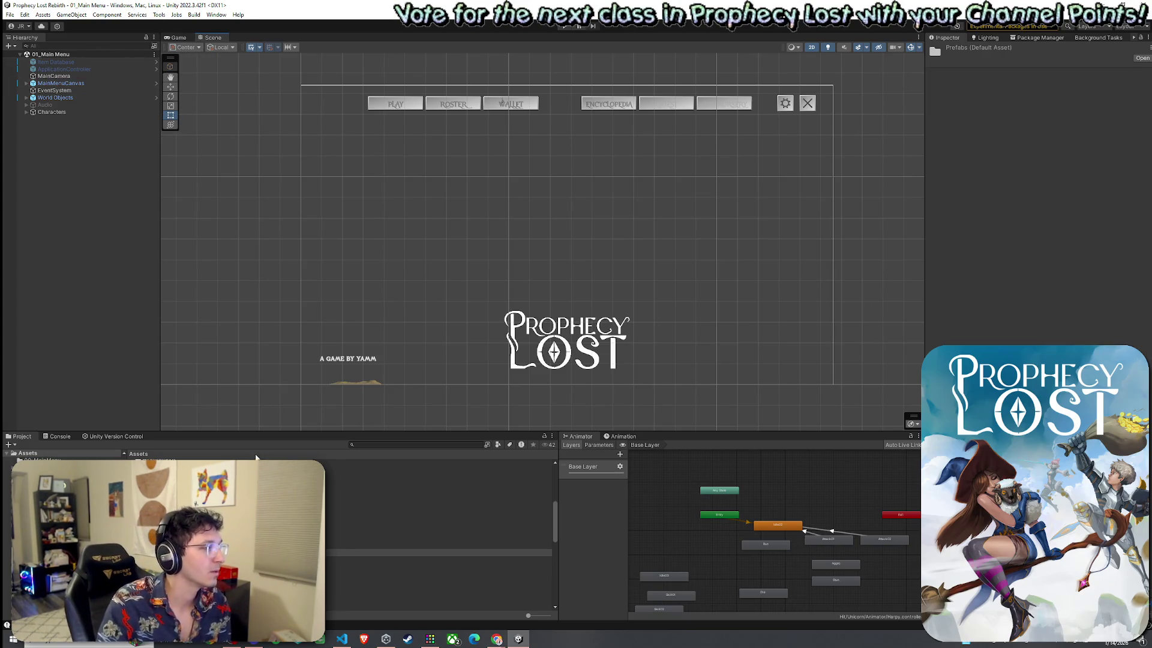
# Switch the Scene view to 3D and frame the World Objects group.
pyautogui.scroll(3, 373, 472)
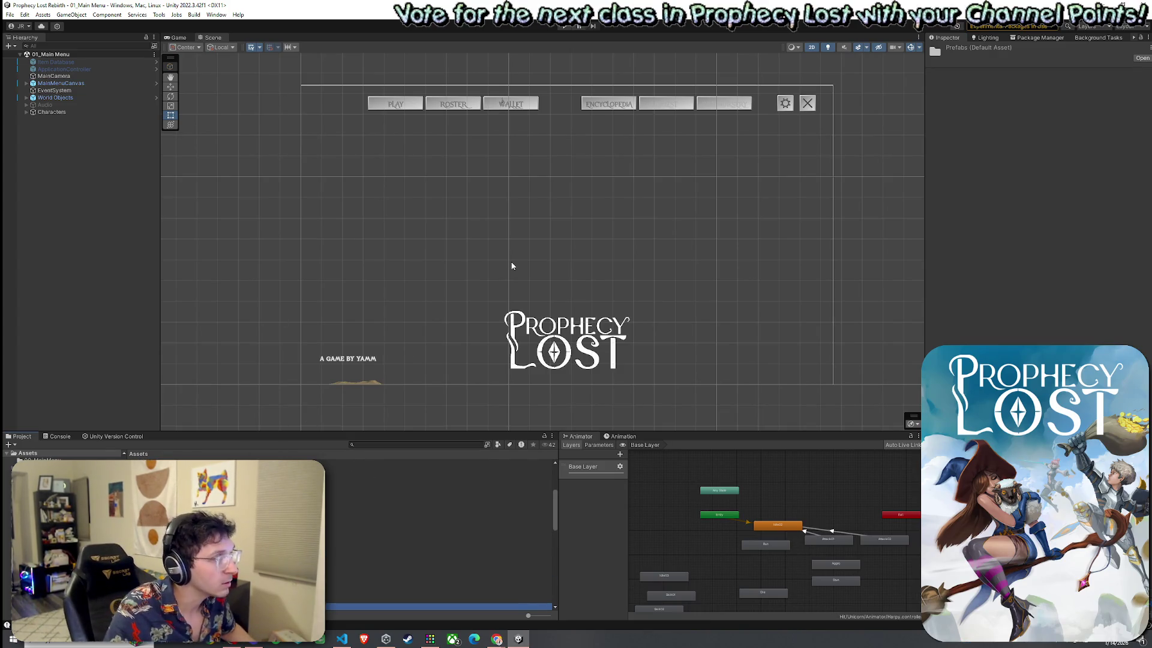
pyautogui.click(811, 46)
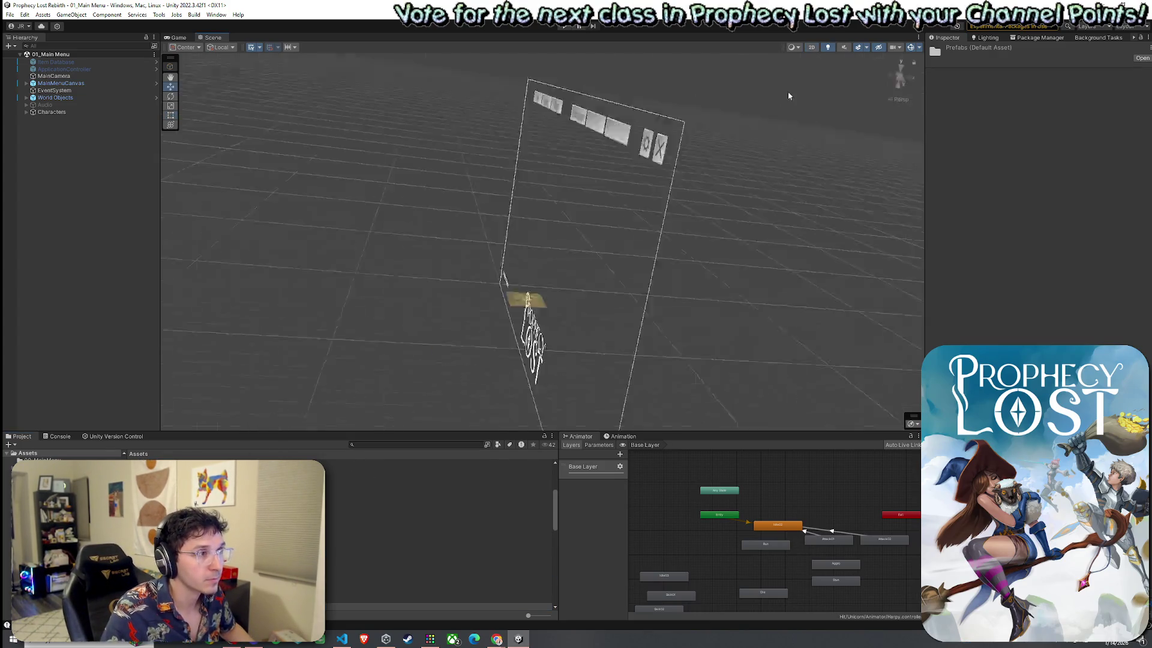
pyautogui.click(55, 97)
pyautogui.press('Right')
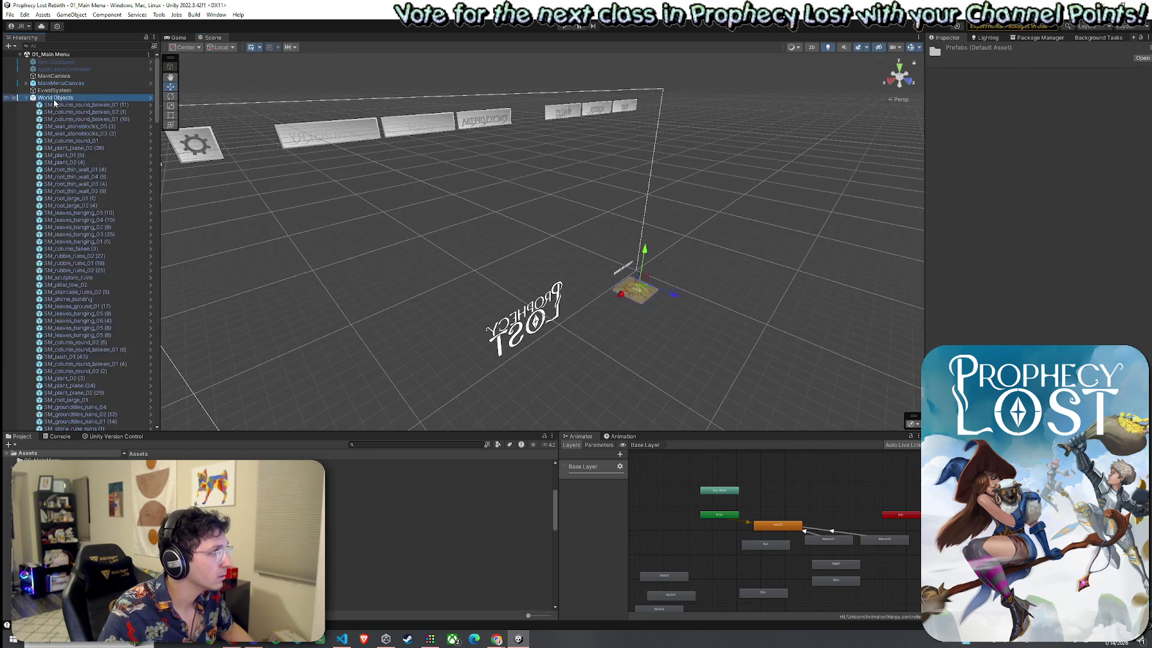
pyautogui.press('f')
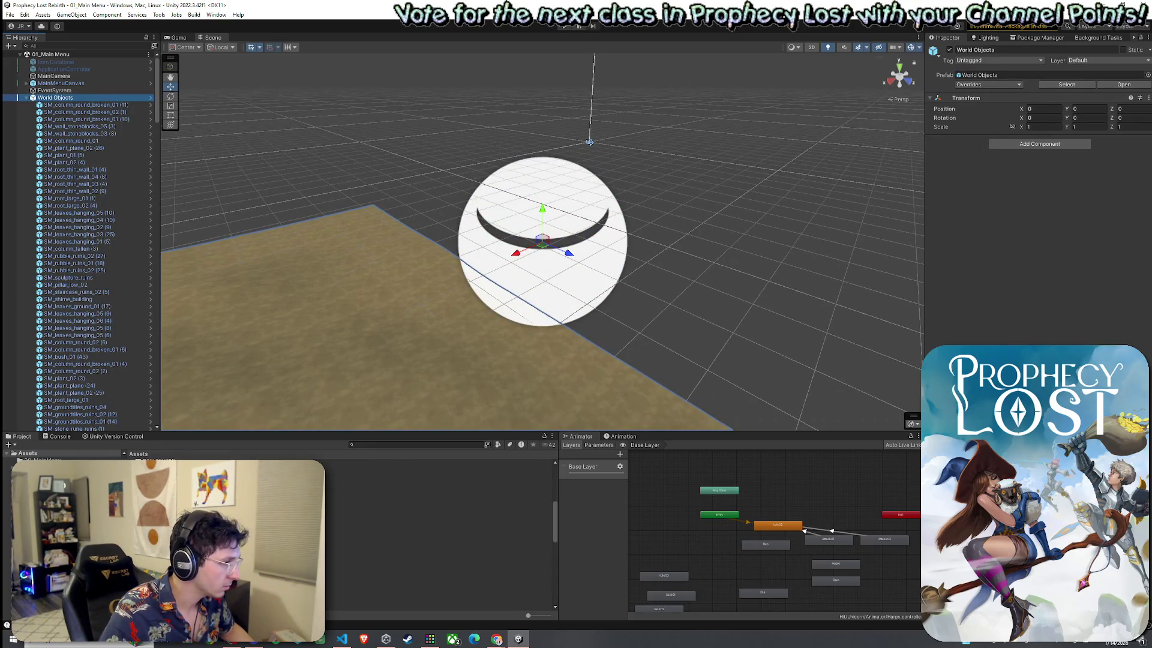
# Open 02_Test Scene from the Scenes folder in the Project assets.
pyautogui.click(42, 480)
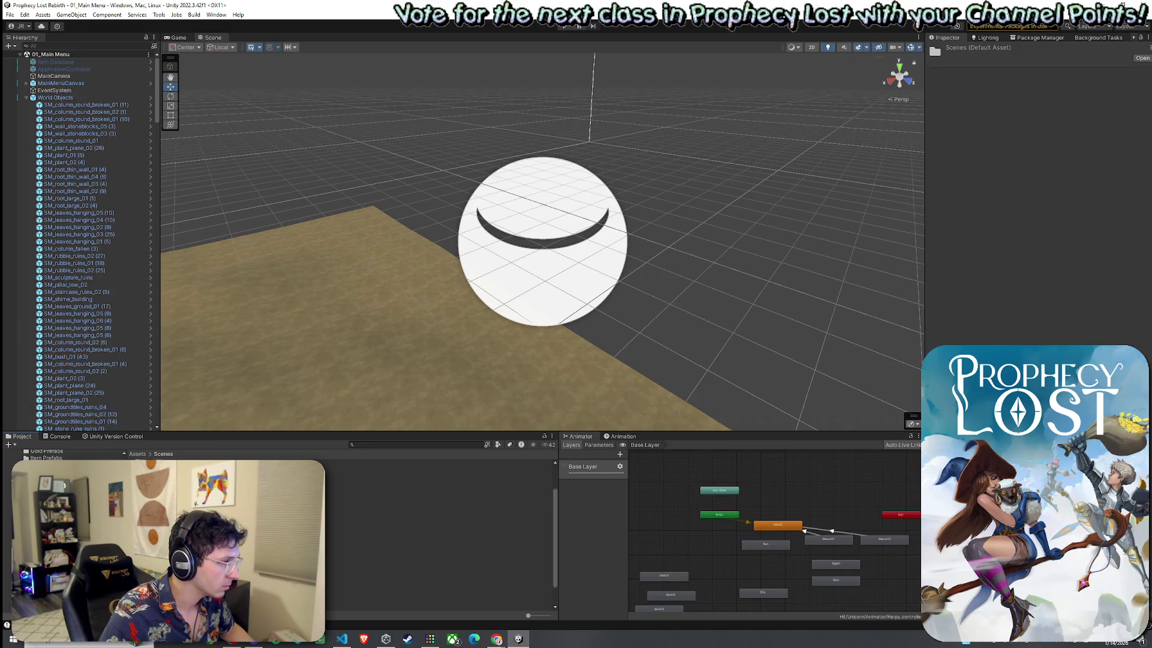
pyautogui.click(420, 527)
pyautogui.doubleClick(420, 528)
pyautogui.click(159, 14)
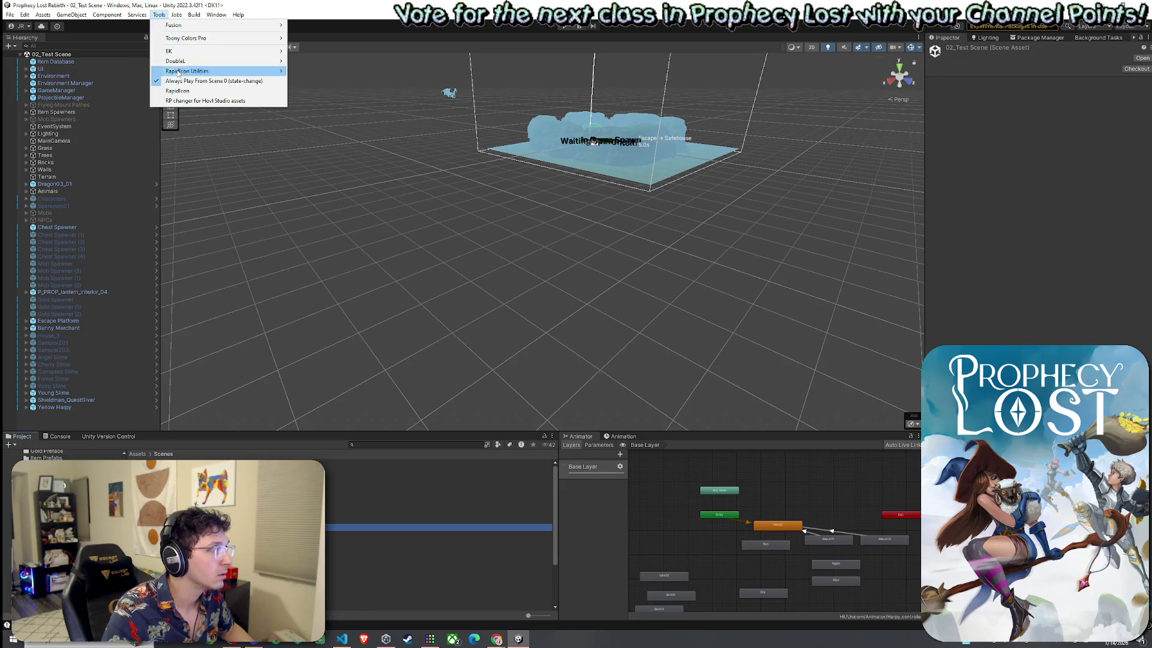
# Focus on Rocks and fly the view down to the grassy creature area.
pyautogui.press('Escape')
pyautogui.doubleClick(46, 163)
pyautogui.moveTo(252, 384); pyautogui.dragTo(257, 406)
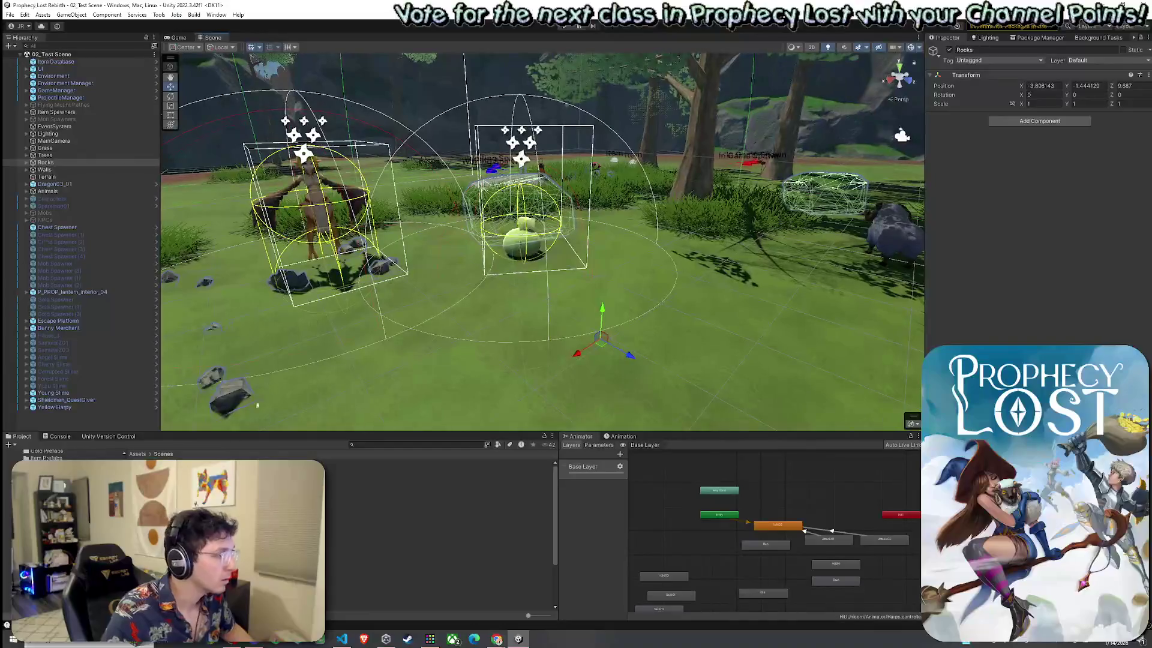
# Open the Dragon03 prefabs folder and preview its creatures, including SpiderBo01.
pyautogui.click(137, 454)
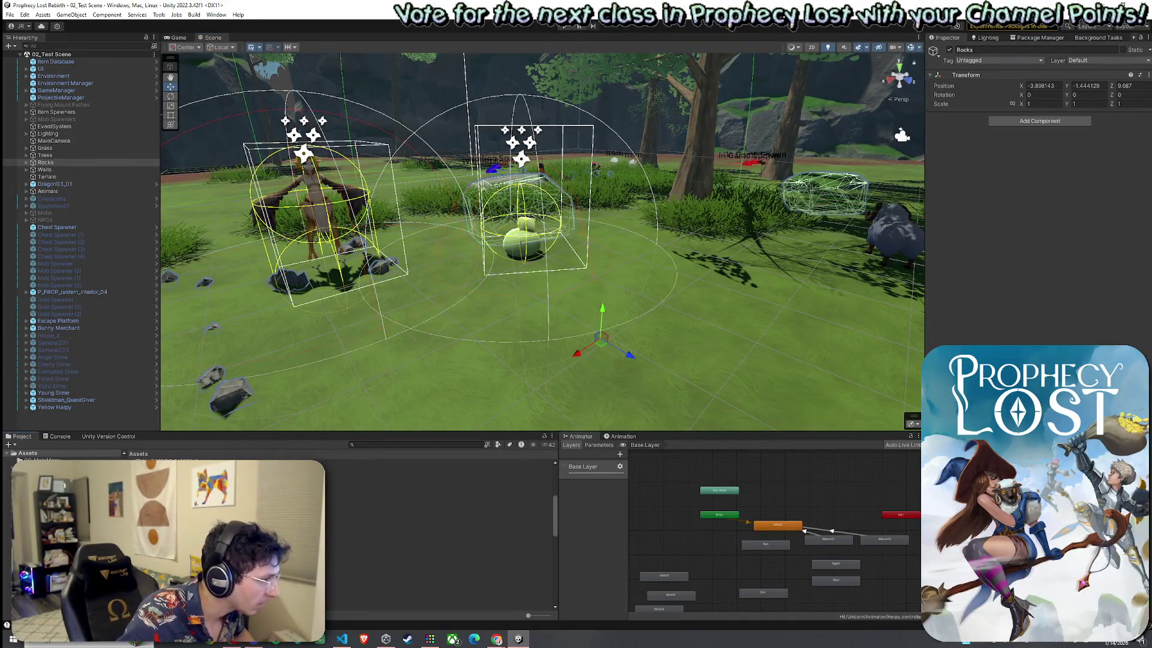
pyautogui.click(441, 462)
pyautogui.doubleClick(441, 477)
pyautogui.click(441, 506)
pyautogui.press('Down')
pyautogui.press('Down')
pyautogui.press('Down')
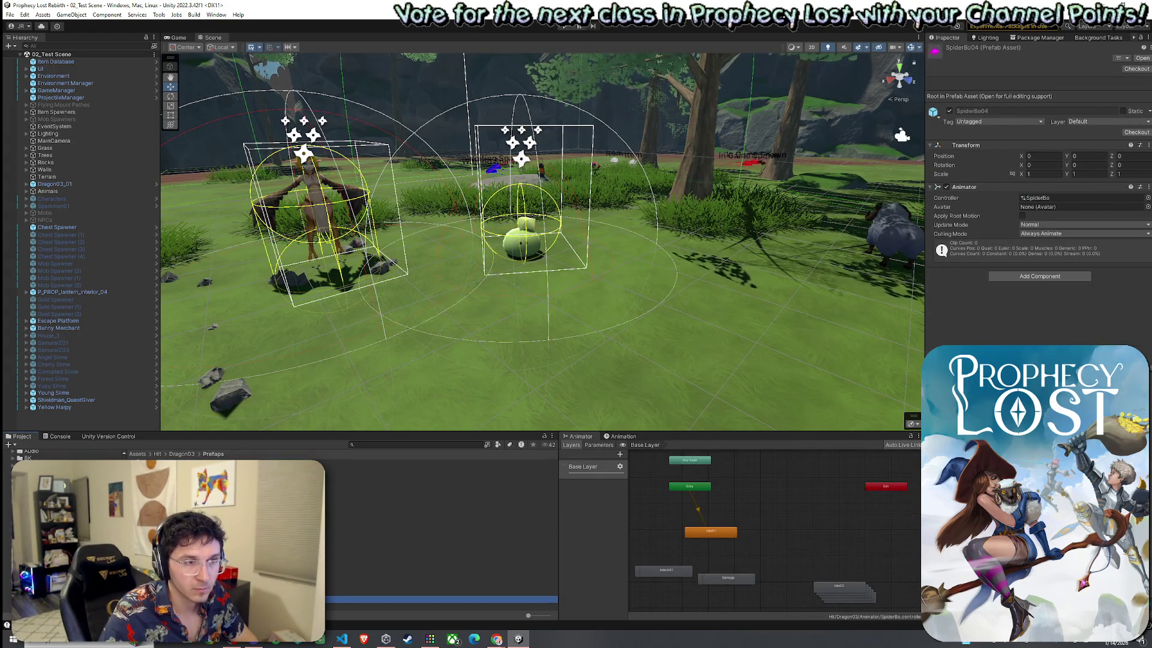
pyautogui.press('Up')
pyautogui.press('Up')
pyautogui.press('BackSpace')
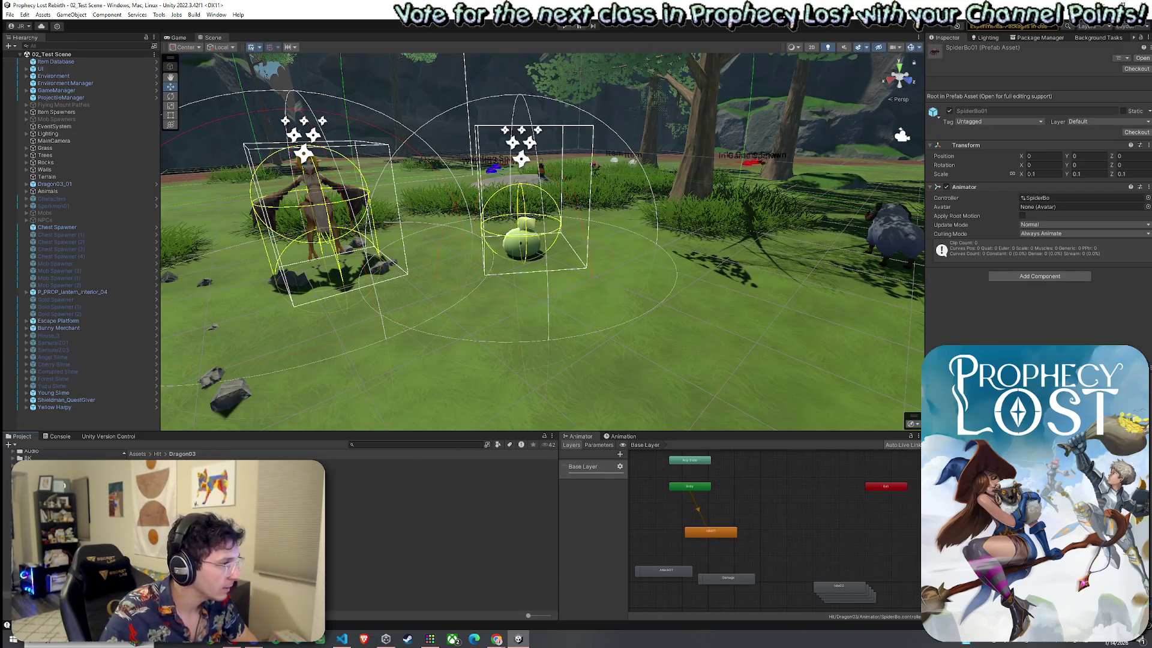
# Step through the Harpy folder into Naga > Prefabs, previewing Naga04 and Naga01.
pyautogui.press('BackSpace')
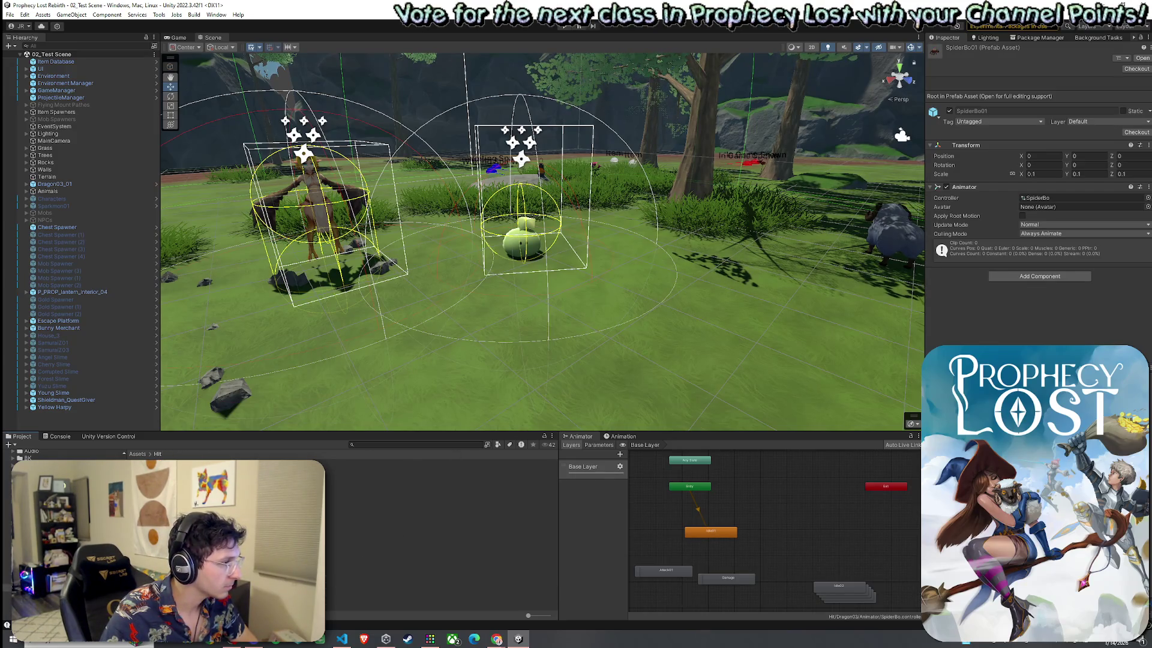
pyautogui.press('Down')
pyautogui.press('Return')
pyautogui.press('BackSpace')
pyautogui.press('Down')
pyautogui.press('Return')
pyautogui.press('Return')
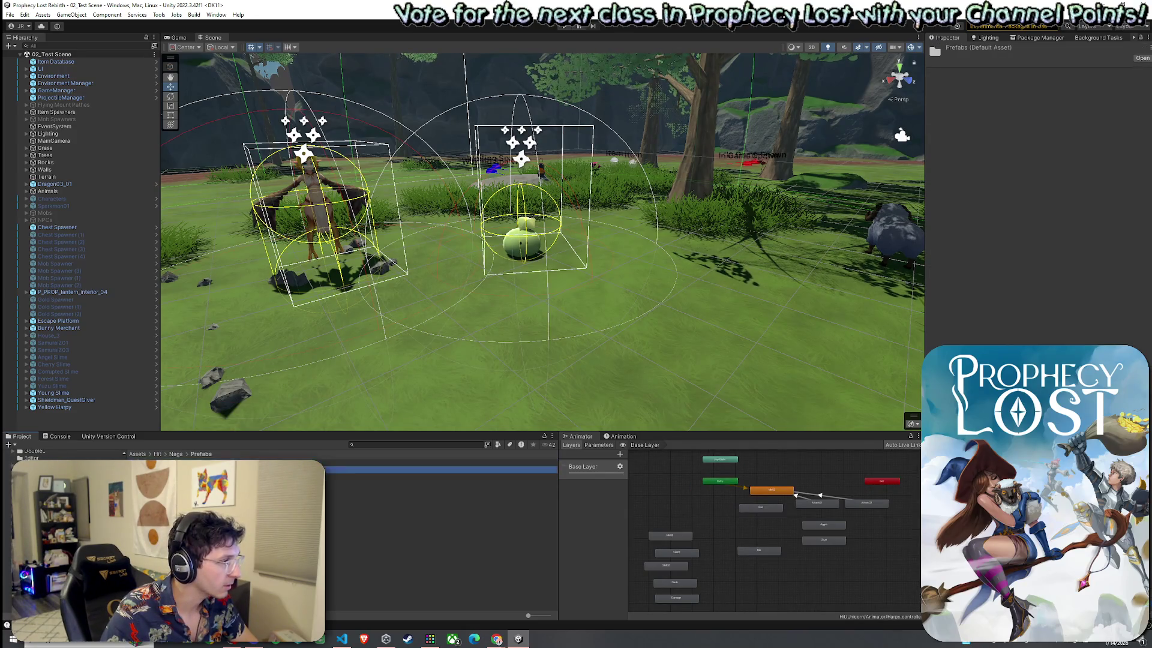
pyautogui.press('Down')
pyautogui.press('Down')
pyautogui.press('Down')
pyautogui.press('Up')
pyautogui.press('Up')
pyautogui.press('Up')
pyautogui.click(860, 494)
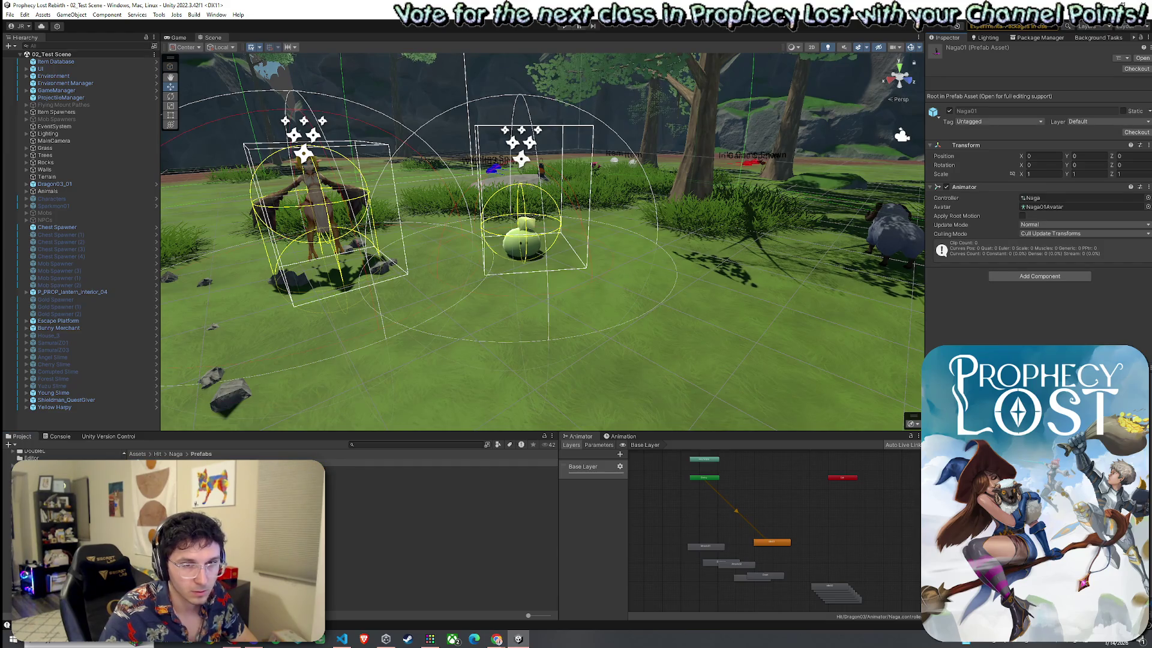
# Look through the Shieldman and SwordMan folders, previewing the SwordMan03 prefab.
pyautogui.click(157, 453)
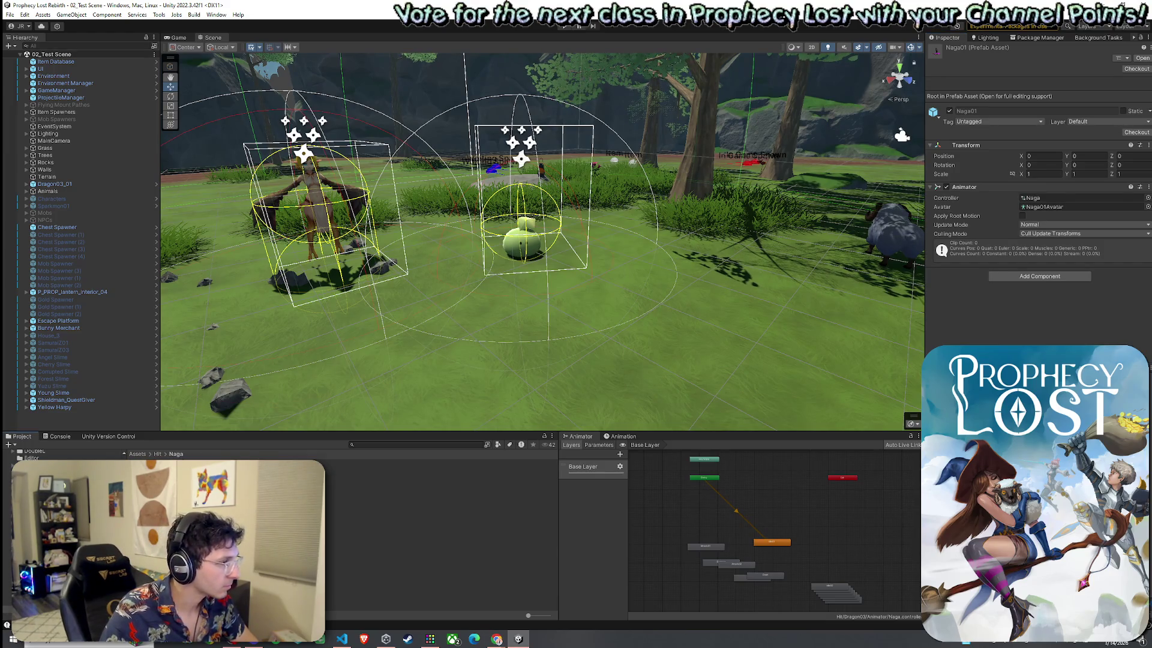
pyautogui.doubleClick(60, 540)
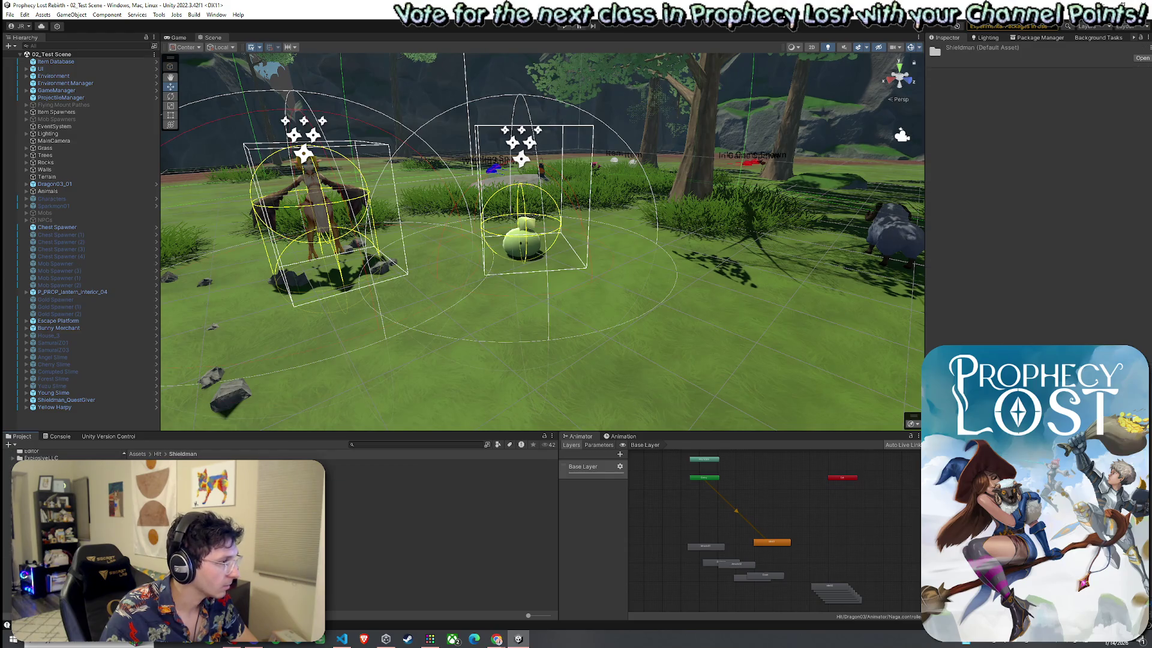
pyautogui.click(158, 454)
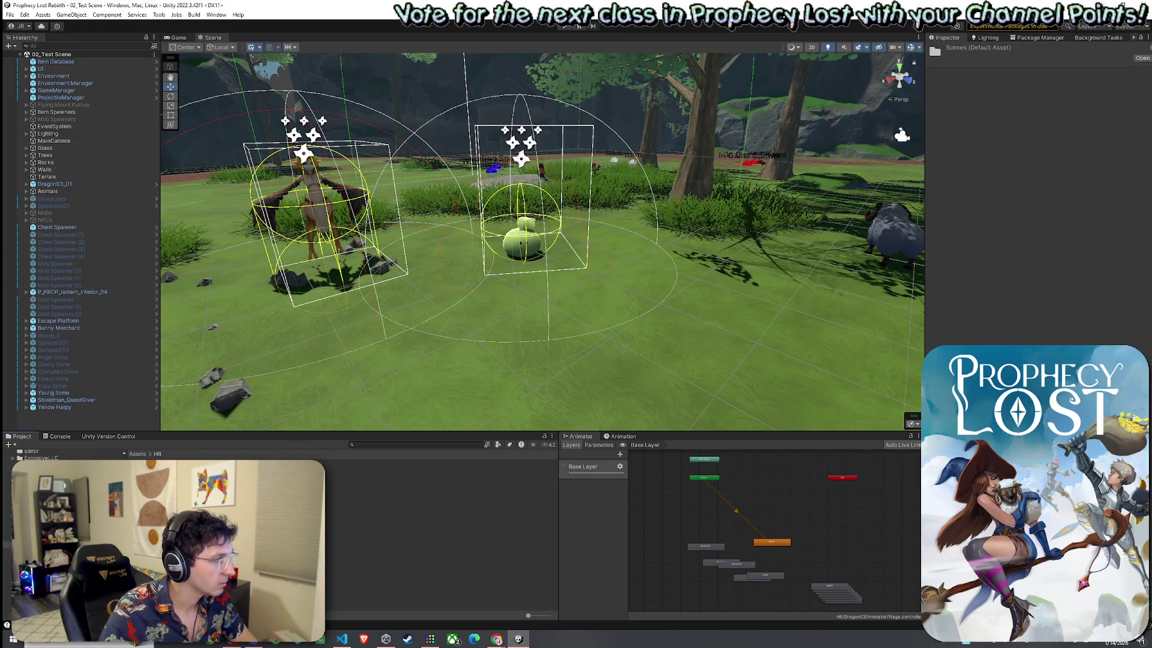
pyautogui.doubleClick(60, 491)
pyautogui.doubleClick(60, 484)
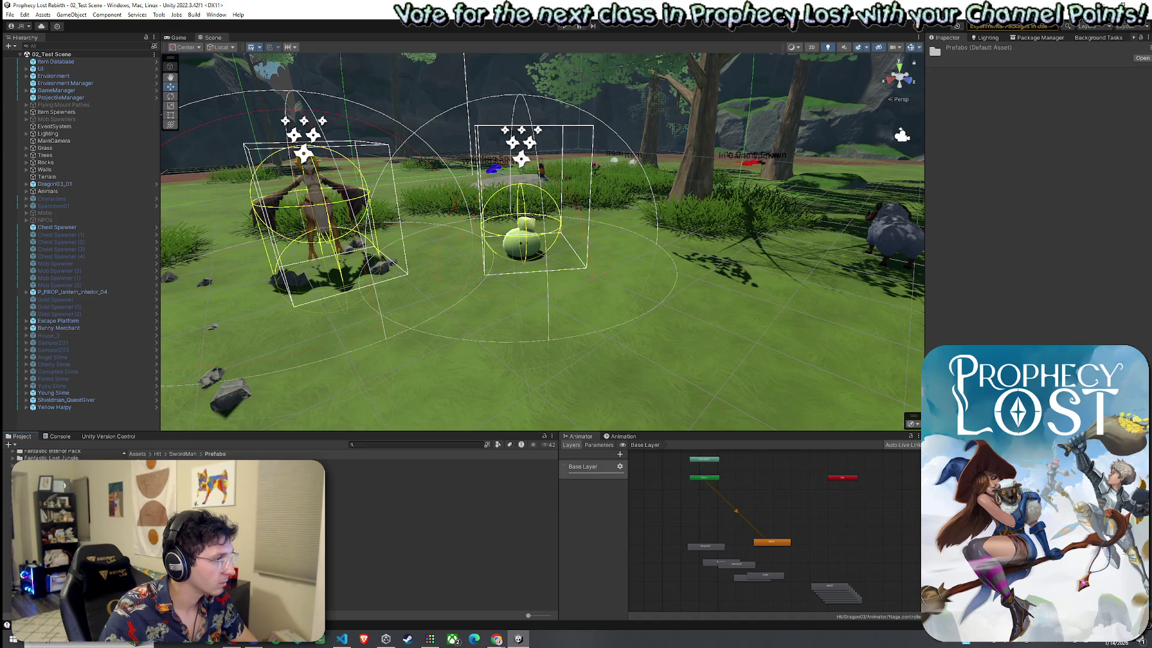
pyautogui.click(59, 477)
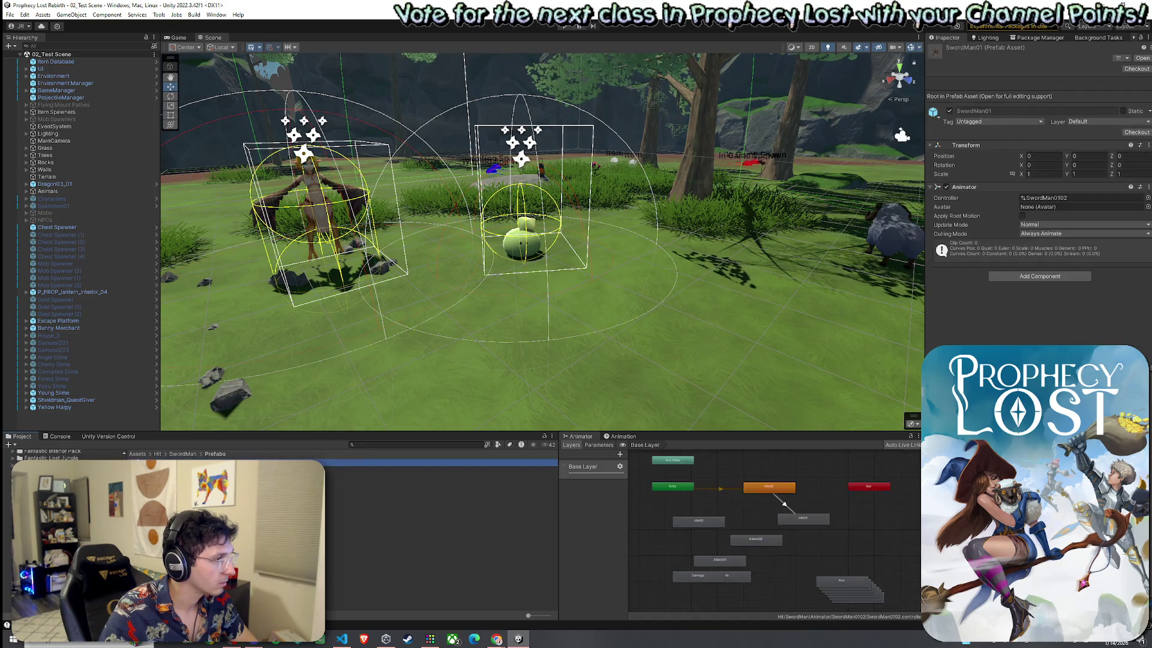
pyautogui.click(159, 454)
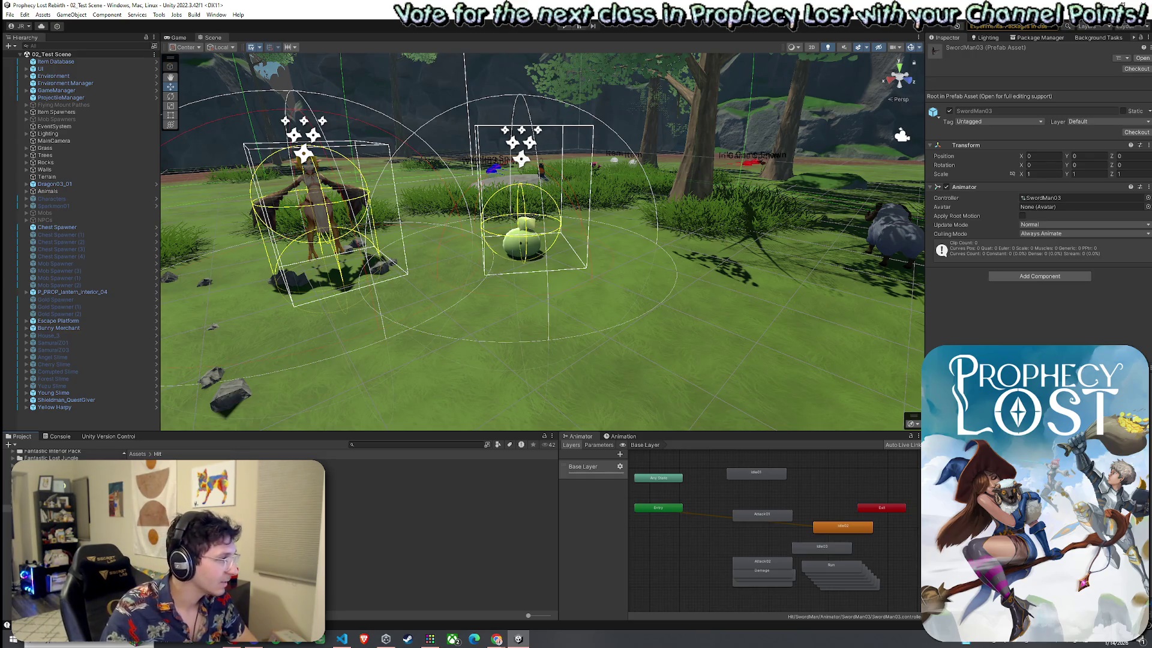
# Open Unicorn > Prefabs and preview BlackmageB_01, DrillTurtle03, then Darksoul01.
pyautogui.doubleClick(36, 480)
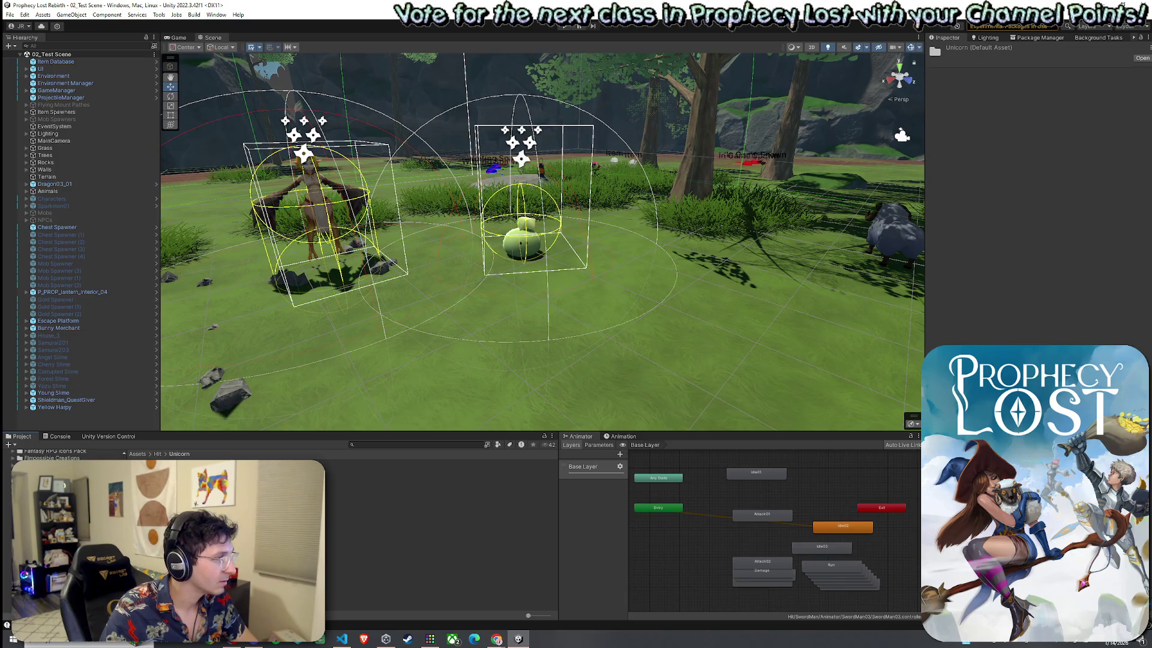
pyautogui.doubleClick(360, 484)
pyautogui.click(420, 513)
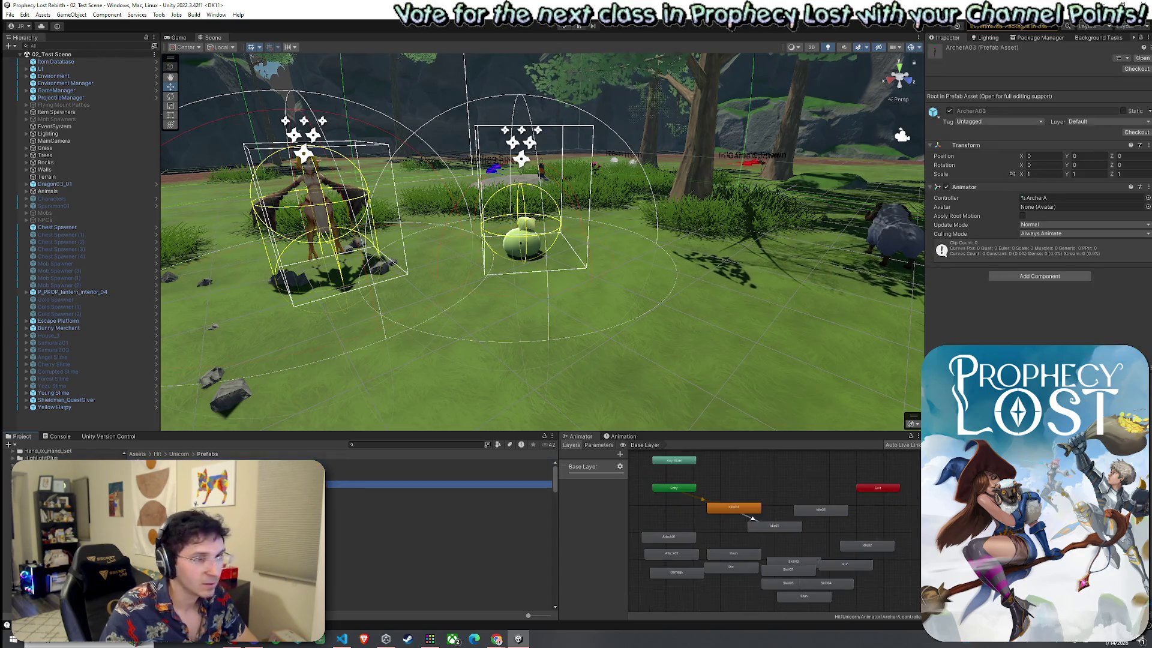
pyautogui.press('Down')
pyautogui.press('Down')
pyautogui.press('Down')
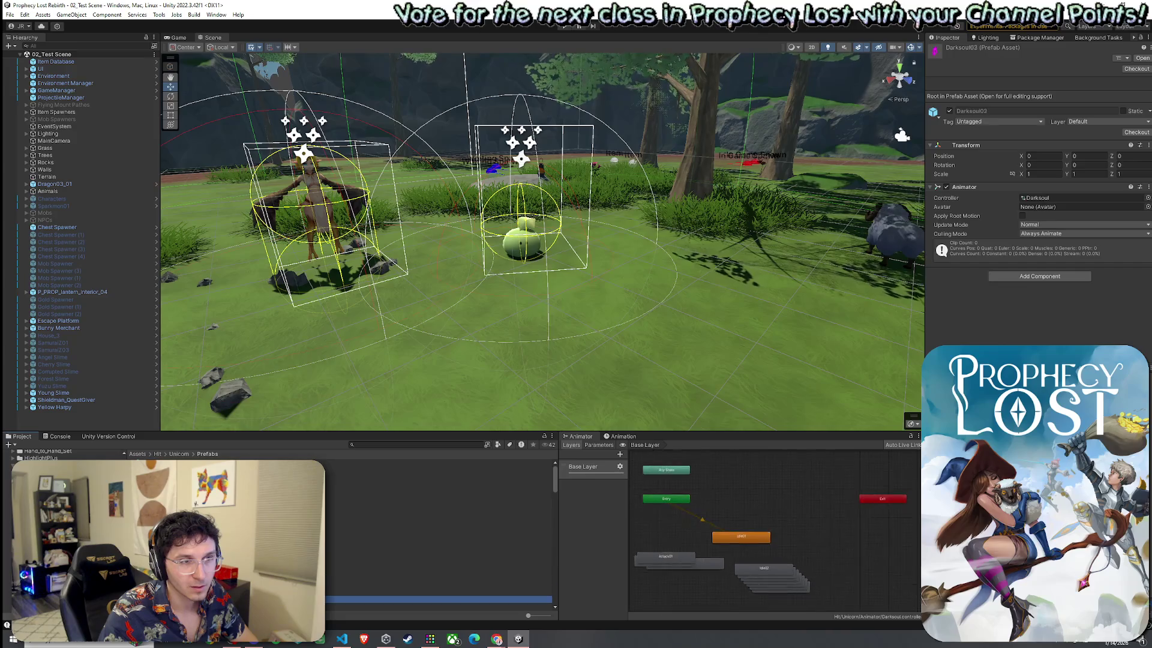
pyautogui.press('Up')
pyautogui.press('Up')
pyautogui.press('Up')
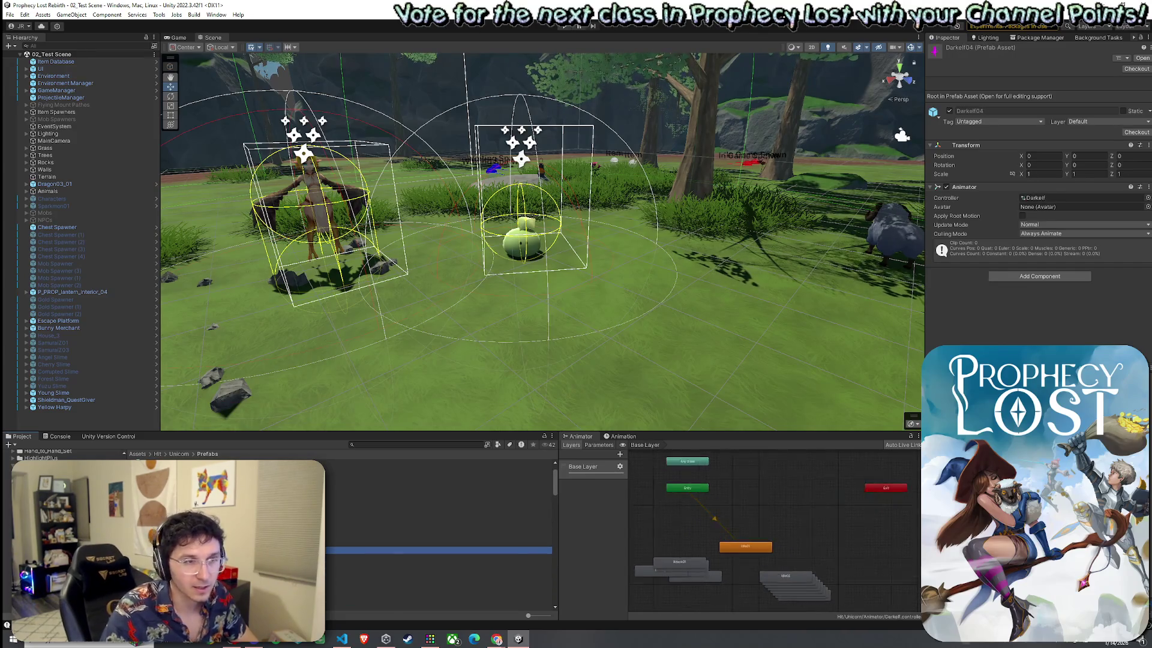
# Drag Darksoul01 and DrillTurtle01 into the scene in front of the spawners.
pyautogui.moveTo(360, 558)
pyautogui.mouseDown()
pyautogui.moveTo(360, 437)
pyautogui.moveTo(546, 243)
pyautogui.mouseUp()
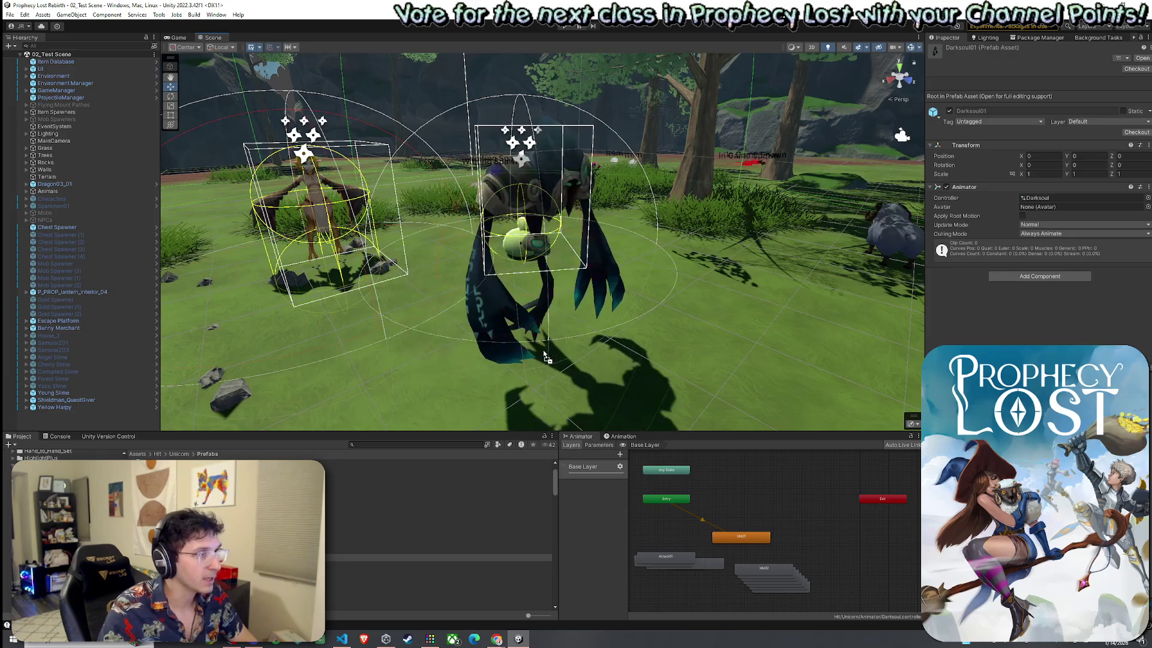
pyautogui.moveTo(360, 557)
pyautogui.mouseDown()
pyautogui.moveTo(488, 324)
pyautogui.moveTo(386, 326)
pyautogui.moveTo(375, 303)
pyautogui.mouseUp()
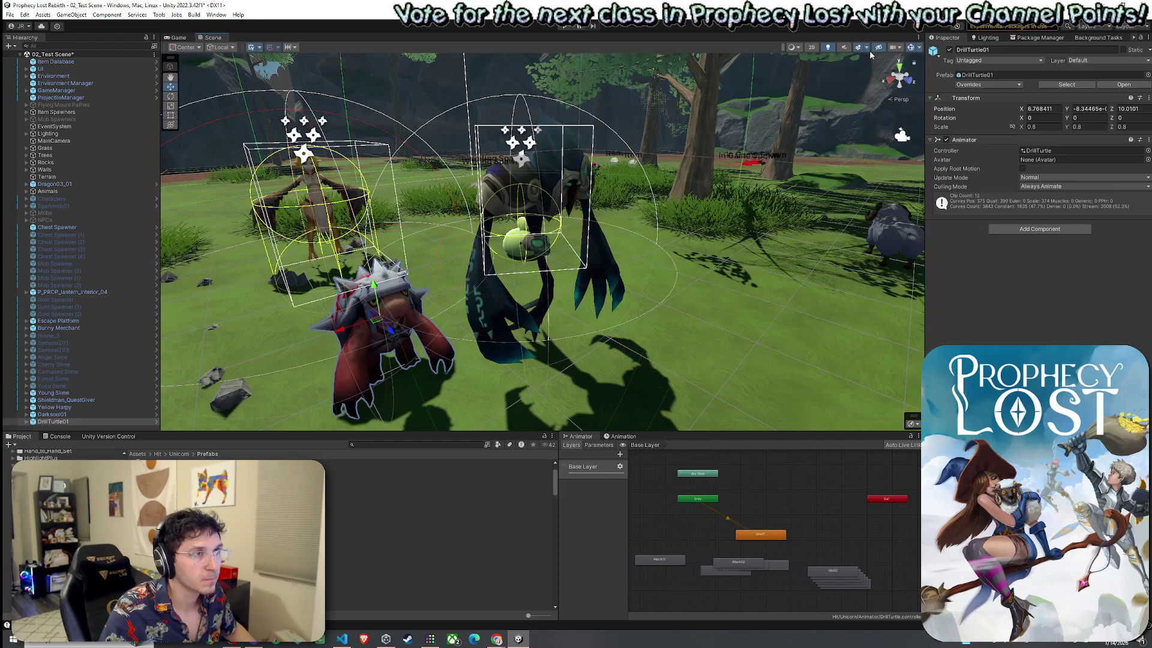
pyautogui.scroll(5, 514, 298)
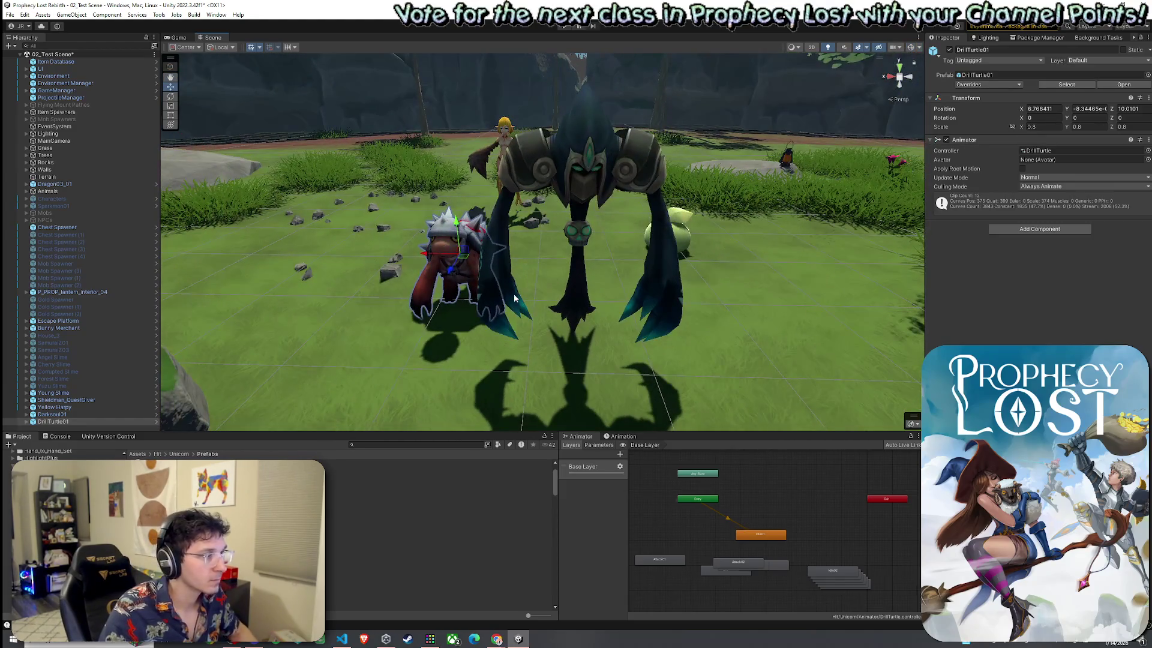
# Preview more creature prefabs: Fairy01, Fairy04, GoblinSlingshot03 and Grim Reaper02.
pyautogui.click(438, 569)
pyautogui.click(438, 600)
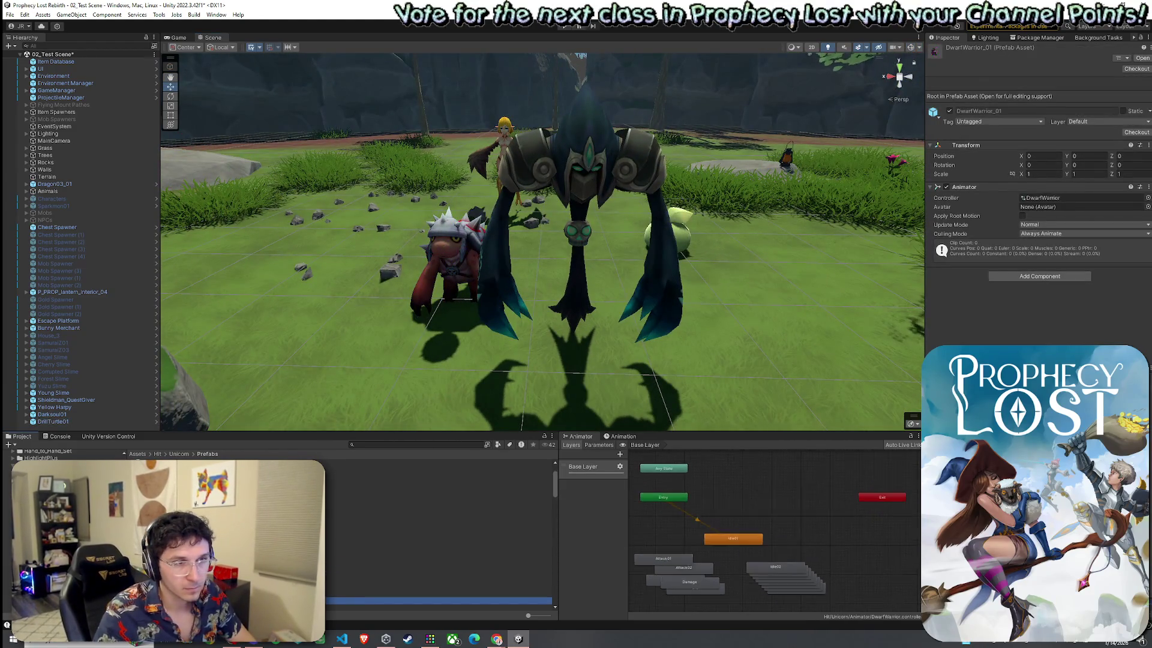
pyautogui.click(438, 572)
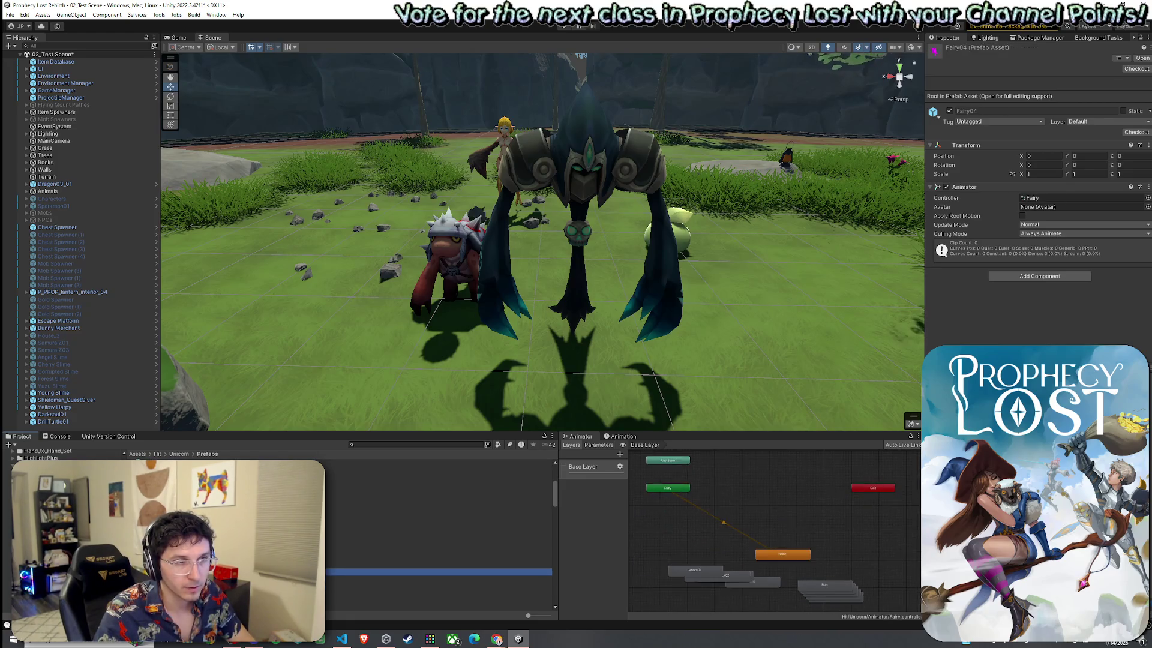
pyautogui.click(438, 571)
pyautogui.click(438, 600)
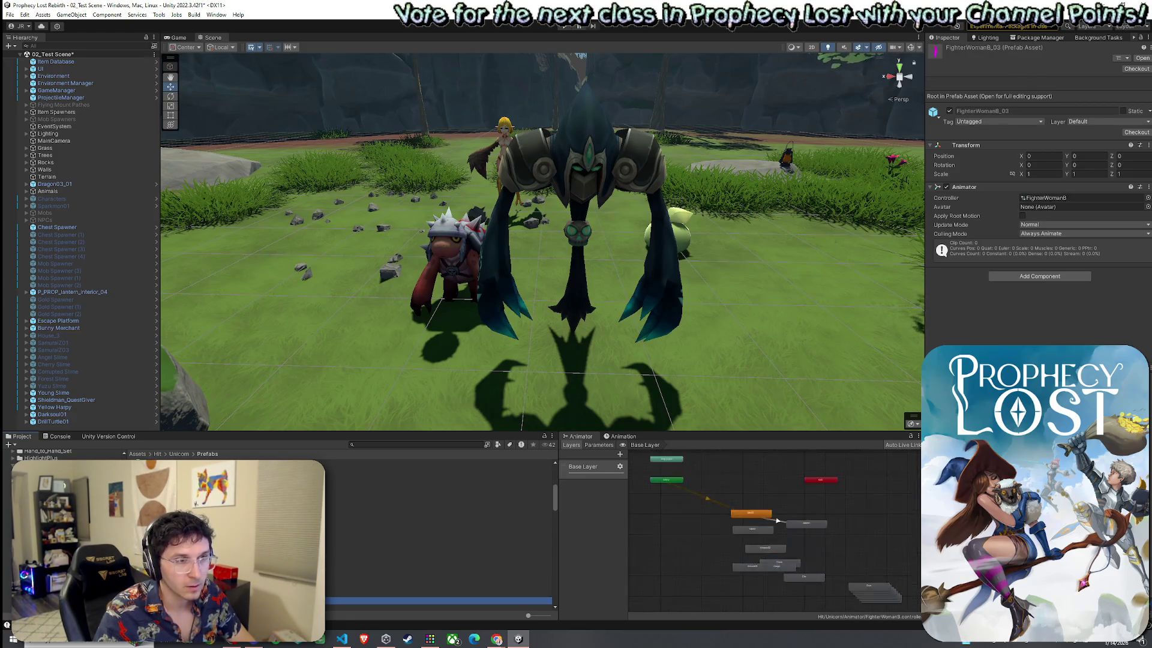
pyautogui.press('Down')
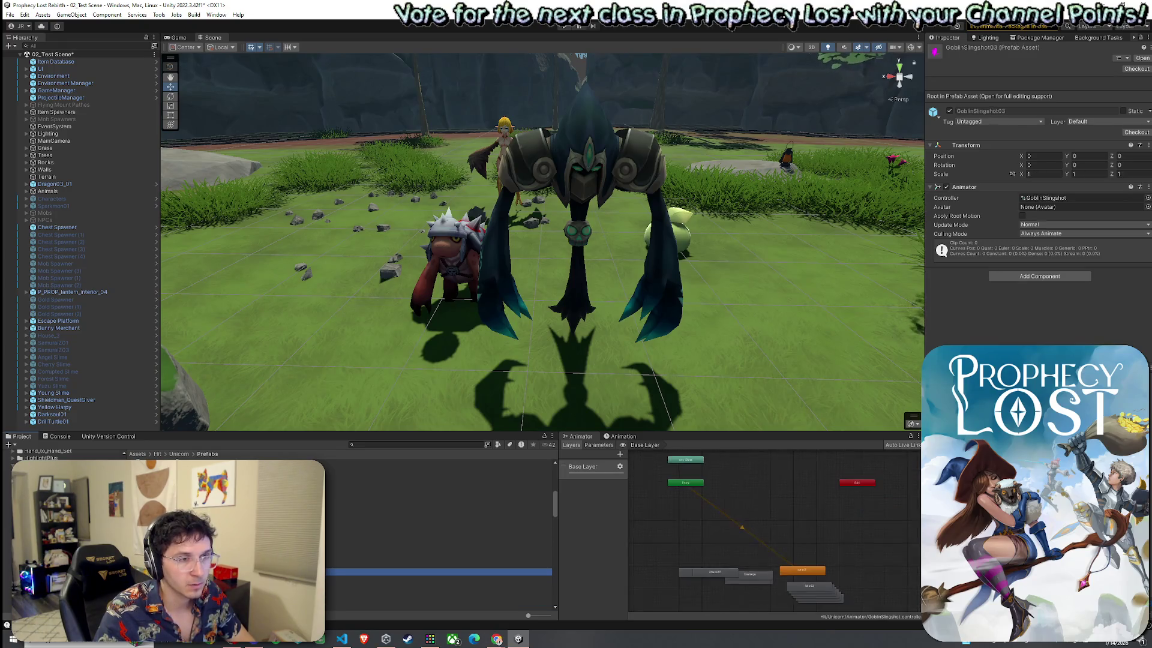